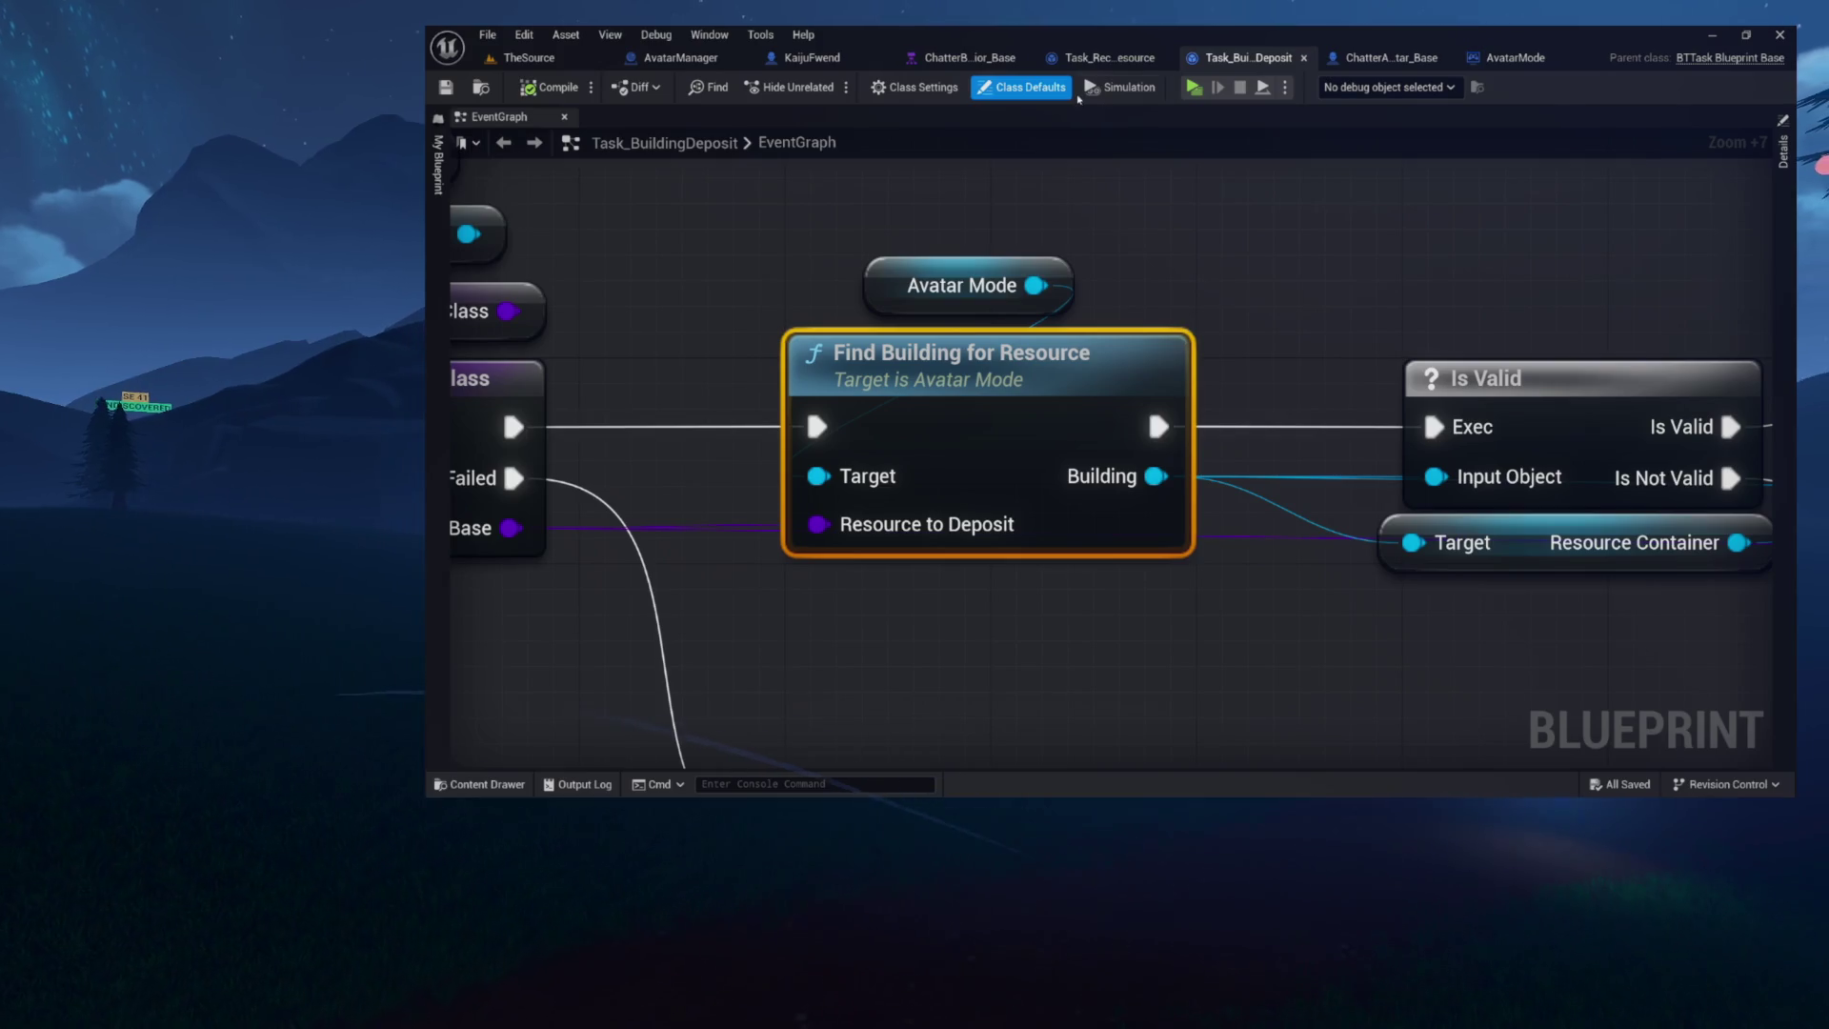
- Close the Task_RecoverResource and KaijuFwend editors
left_click(1115, 59)
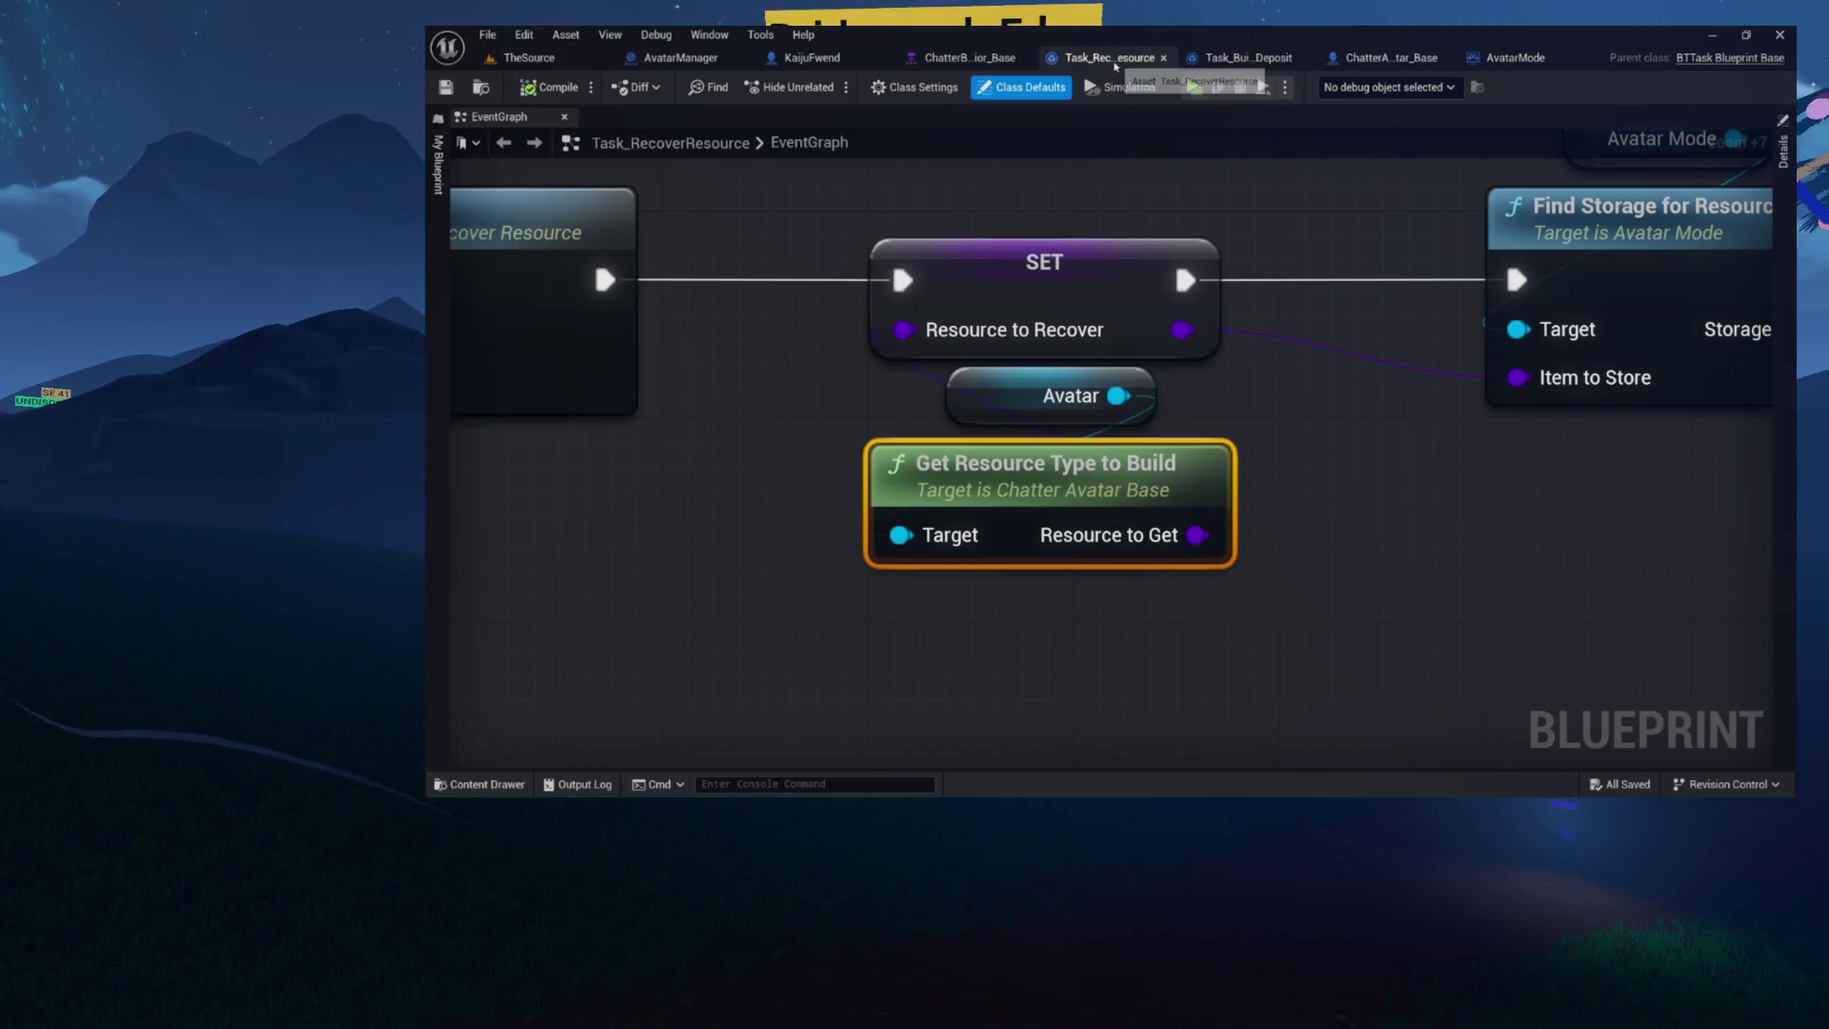
left_click(1165, 59)
left_click(905, 60)
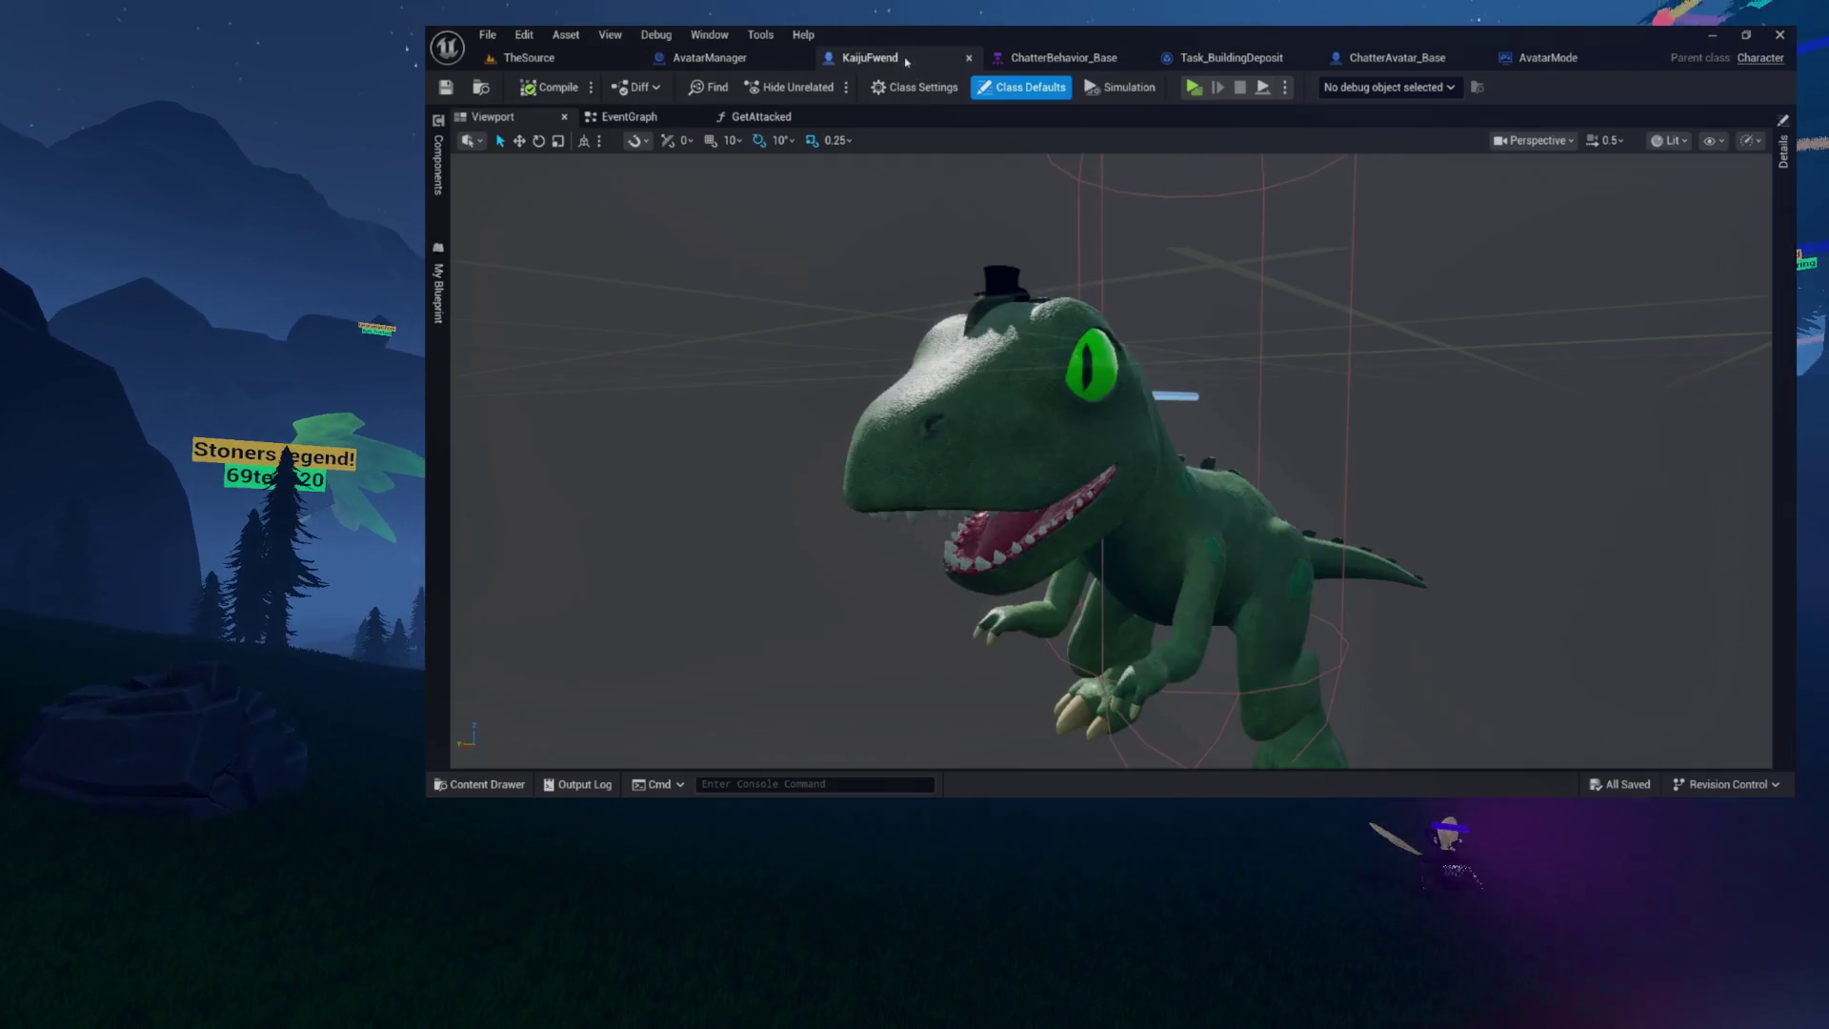
left_click(972, 58)
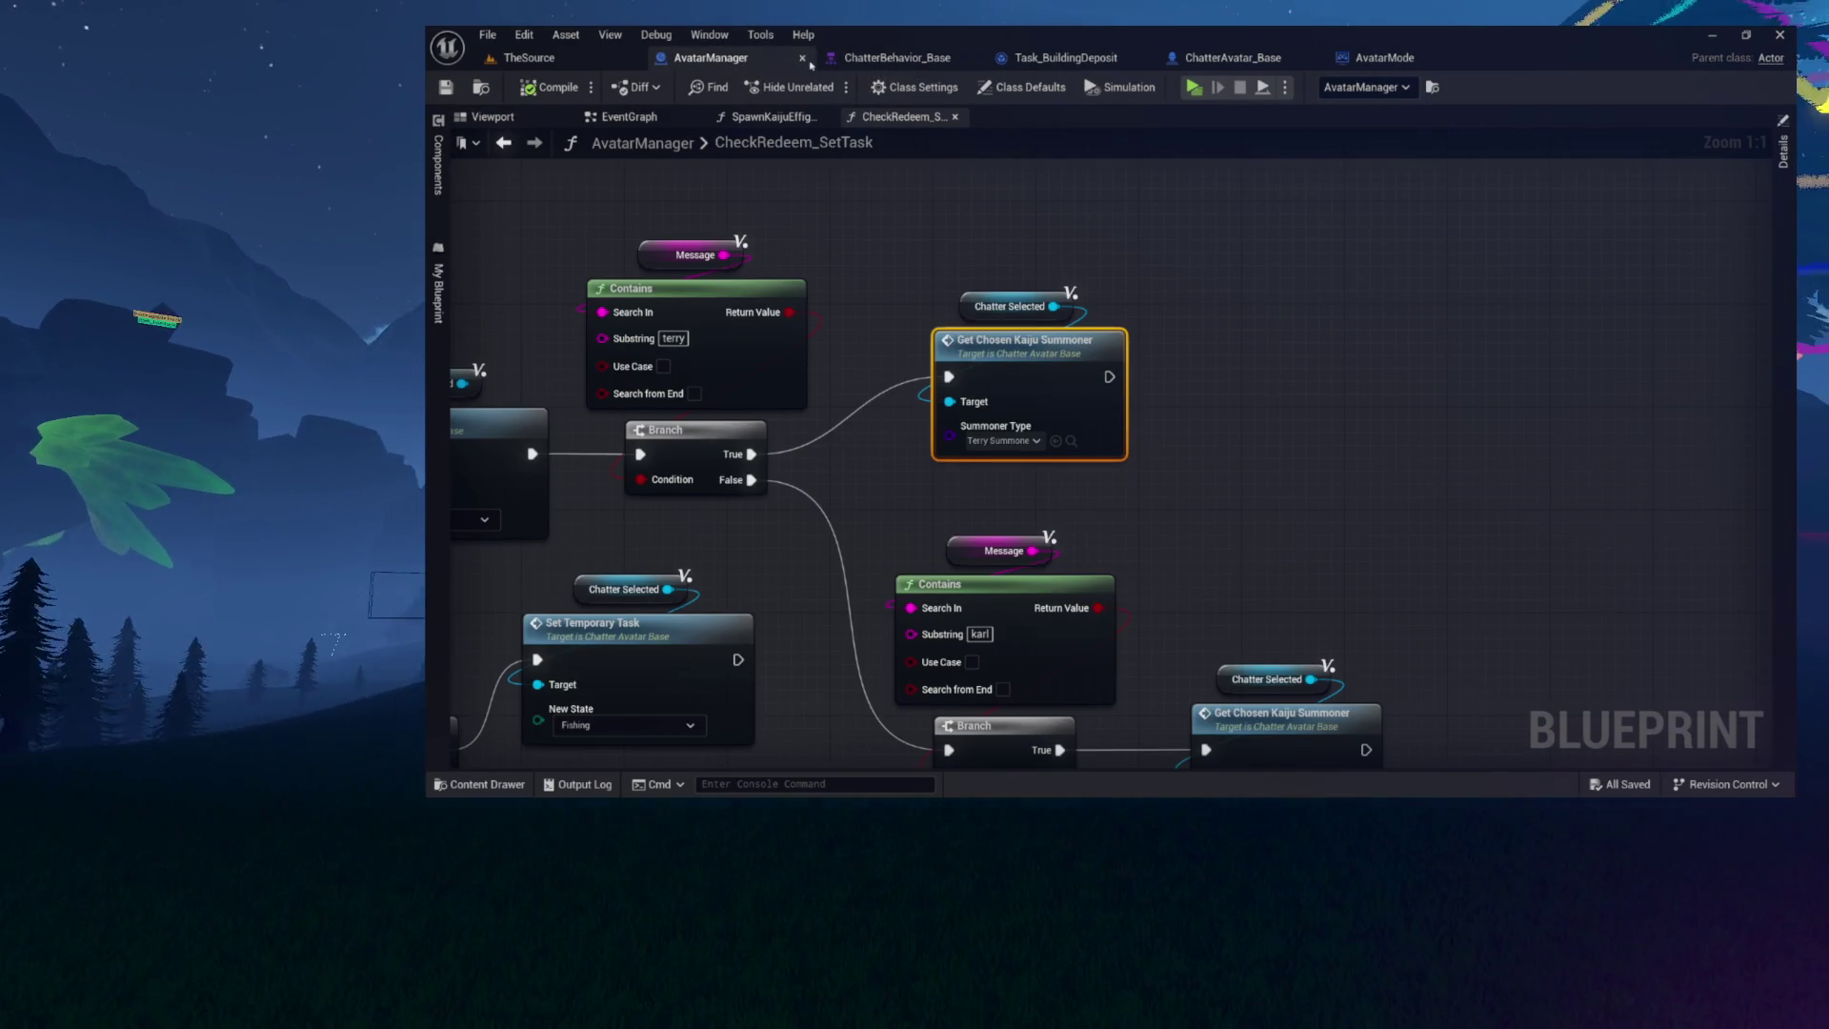
- Open the Task_BuildingDeposit graph from the ChatterBehavior_Base behavior tree
left_click(920, 65)
mouse_move(1156, 320)
left_mouse_down()
mouse_move(862, 468)
mouse_move(719, 653)
mouse_move(1000, 429)
mouse_move(912, 682)
mouse_move(998, 680)
left_mouse_up()
double_click(930, 553)
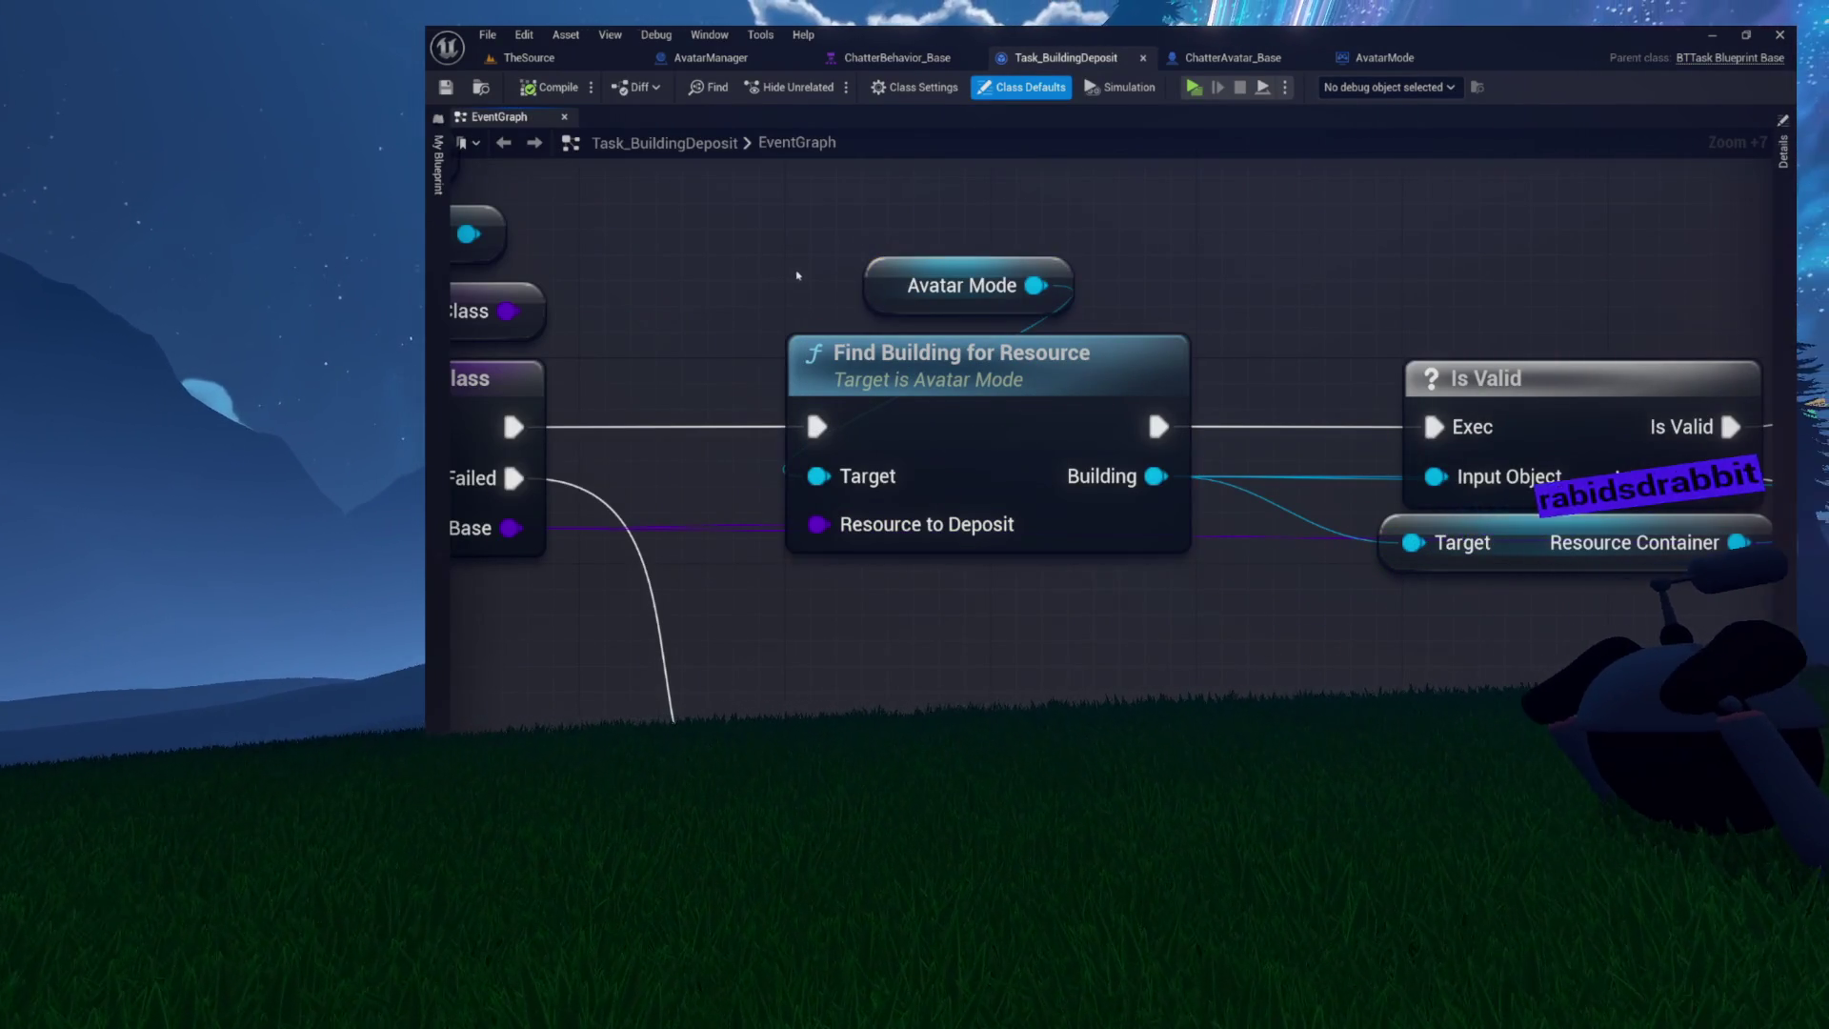
- Survey the EventGraph from Initialize Avatar and Is Valid back to Event Receive Execute AI
scroll(1082, 373, "down", 4)
mouse_move(854, 375)
left_mouse_down()
mouse_move(1197, 376)
mouse_move(967, 325)
left_mouse_up()
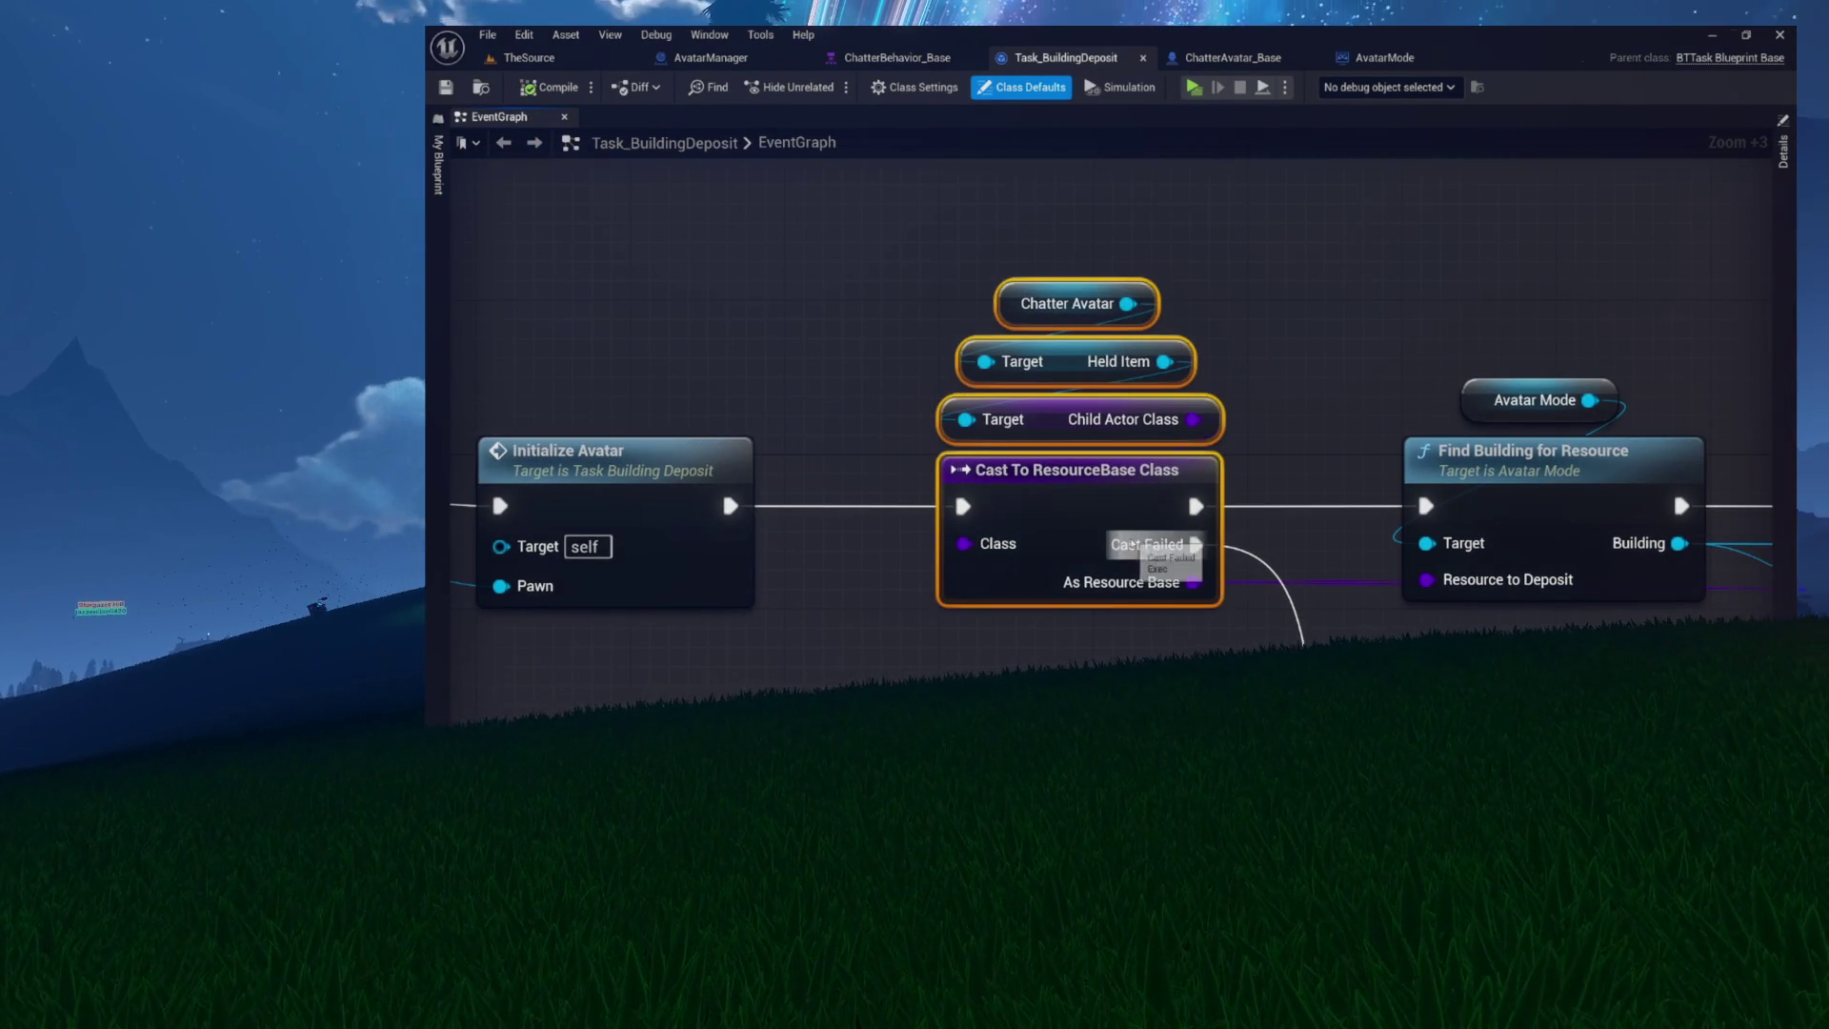
scroll(1131, 544, "down", 1)
left_click_drag(1131, 544, 824, 442)
scroll(906, 439, "down", 4)
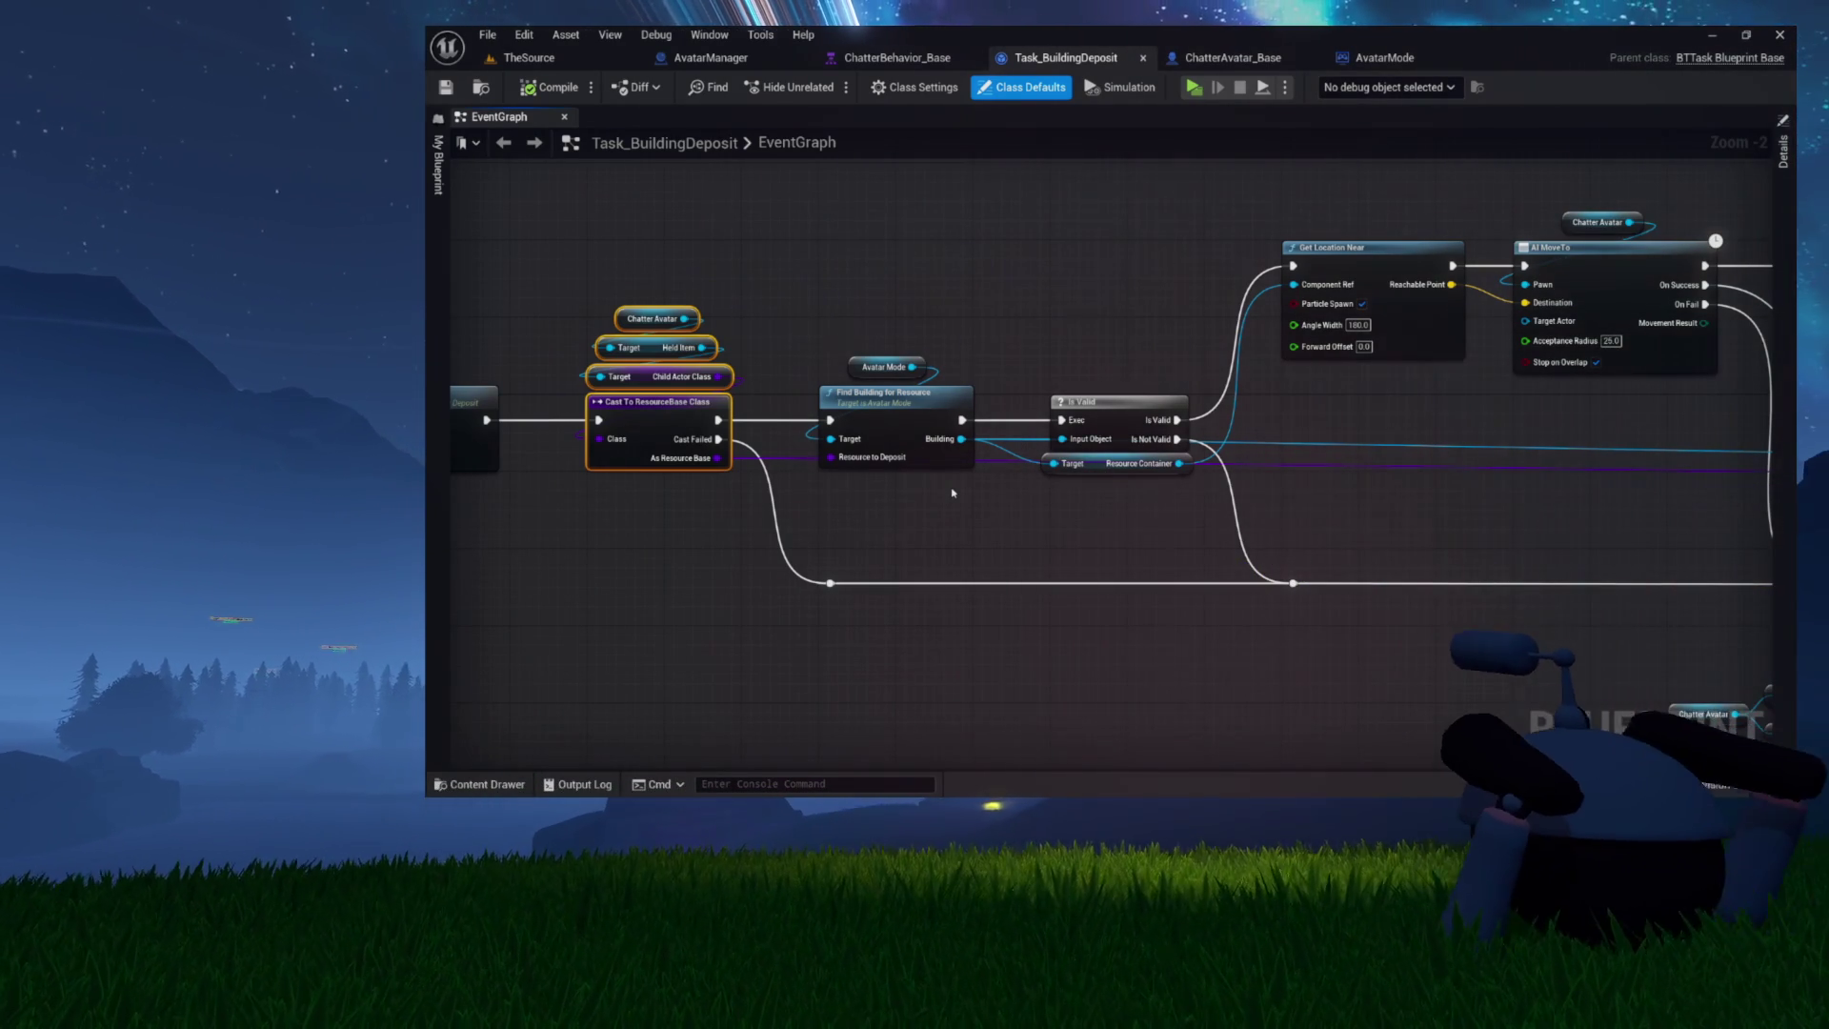
left_click_drag(885, 459, 1265, 456)
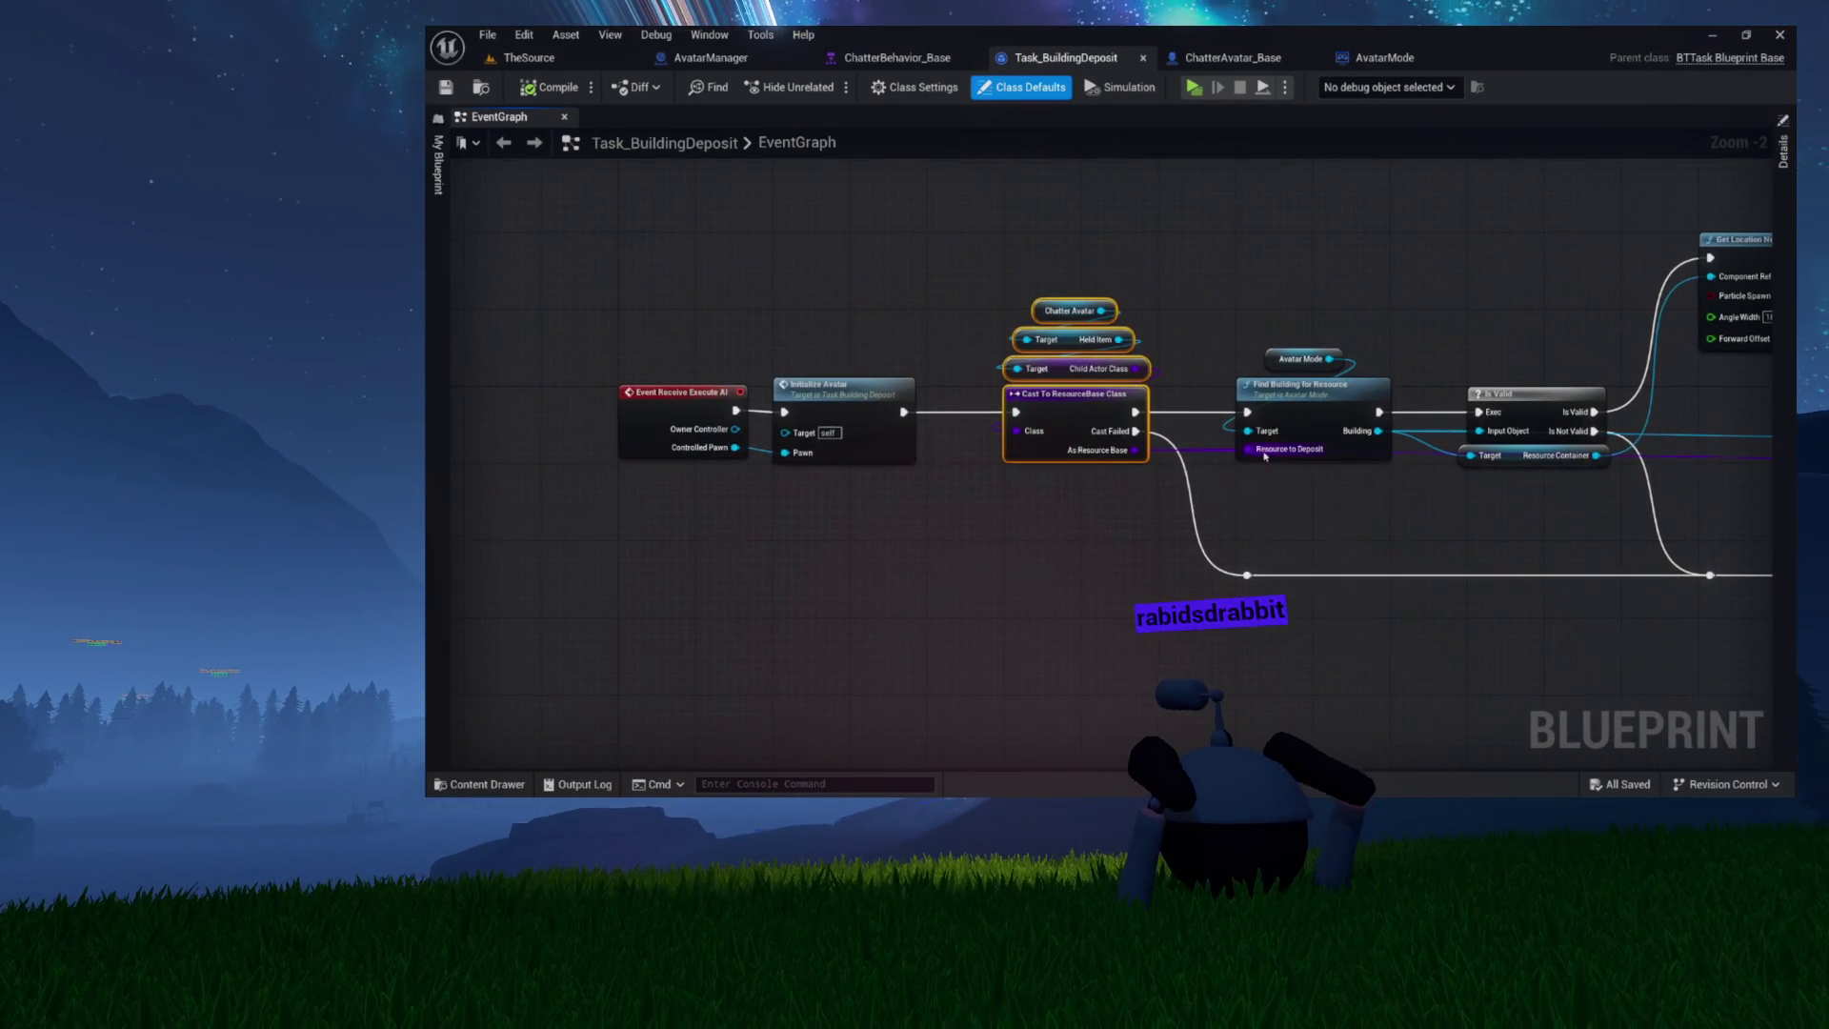
scroll(1254, 455, "down", 3)
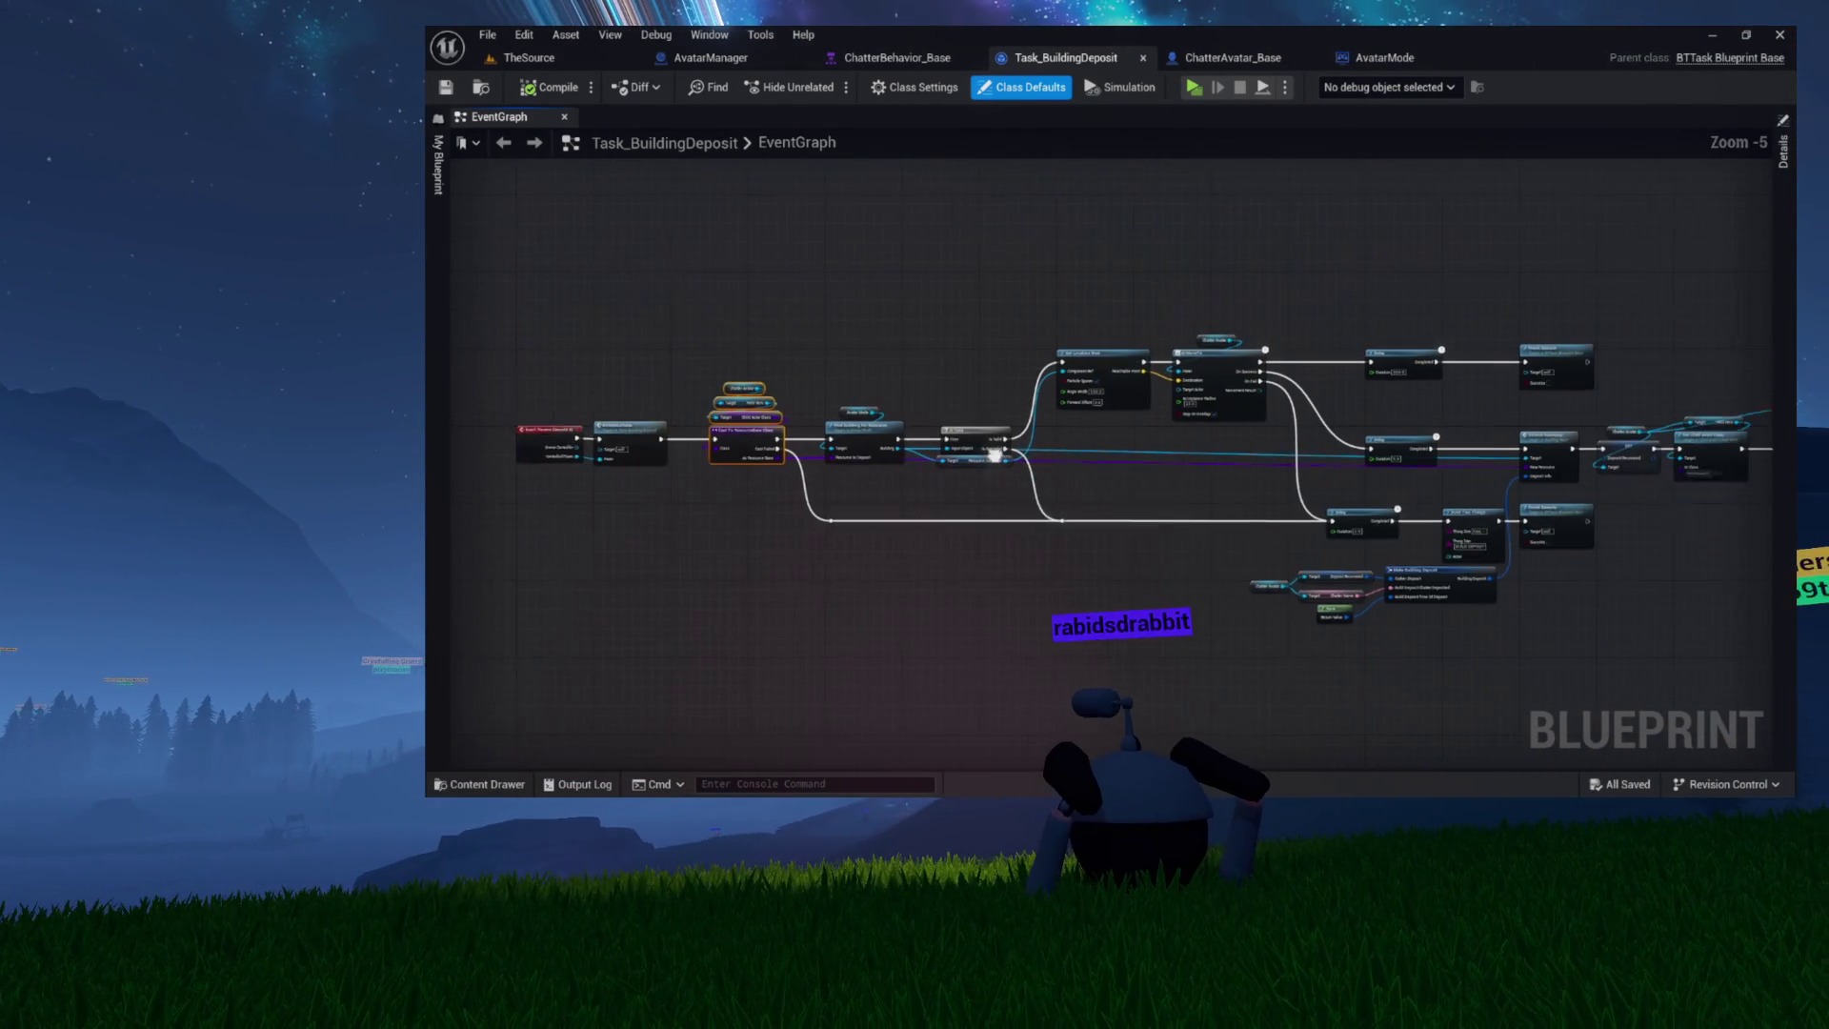
scroll(1131, 459, "up", 4)
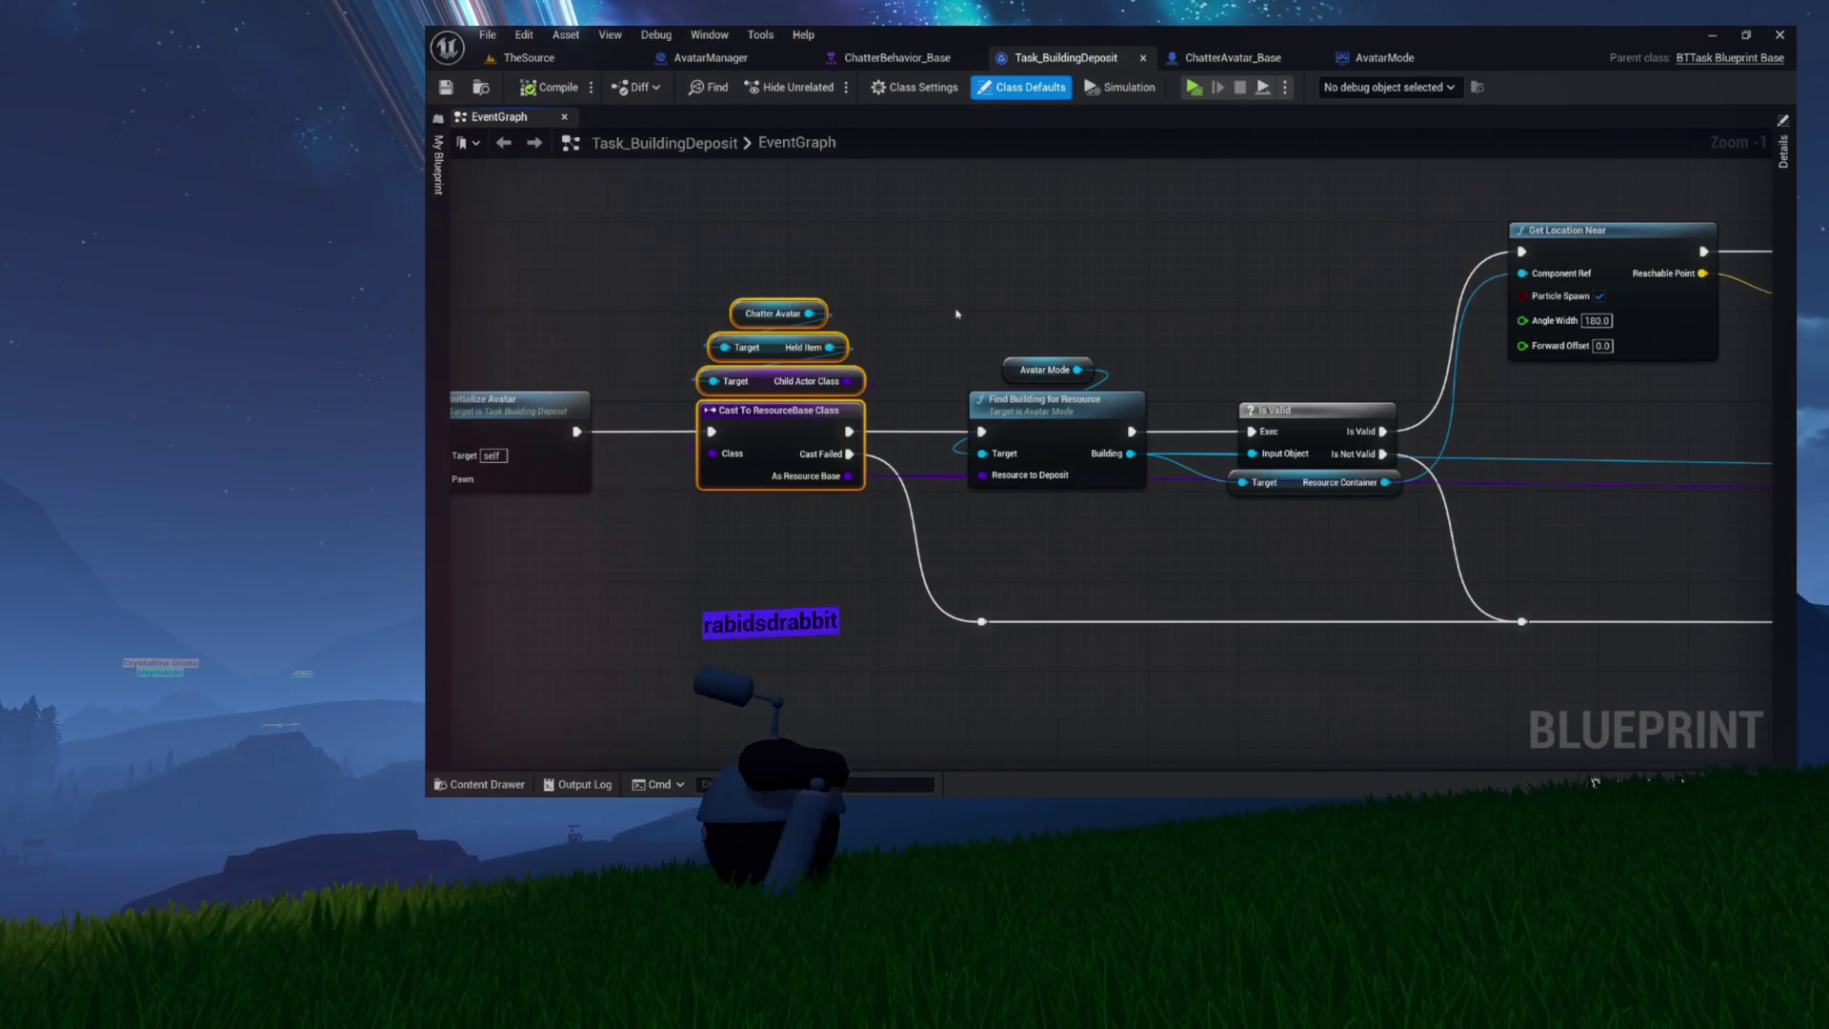
- Select the Find Building for Resource chain, show My Blueprint, and shift it ~400 px right
left_click_drag(1083, 511, 1083, 510)
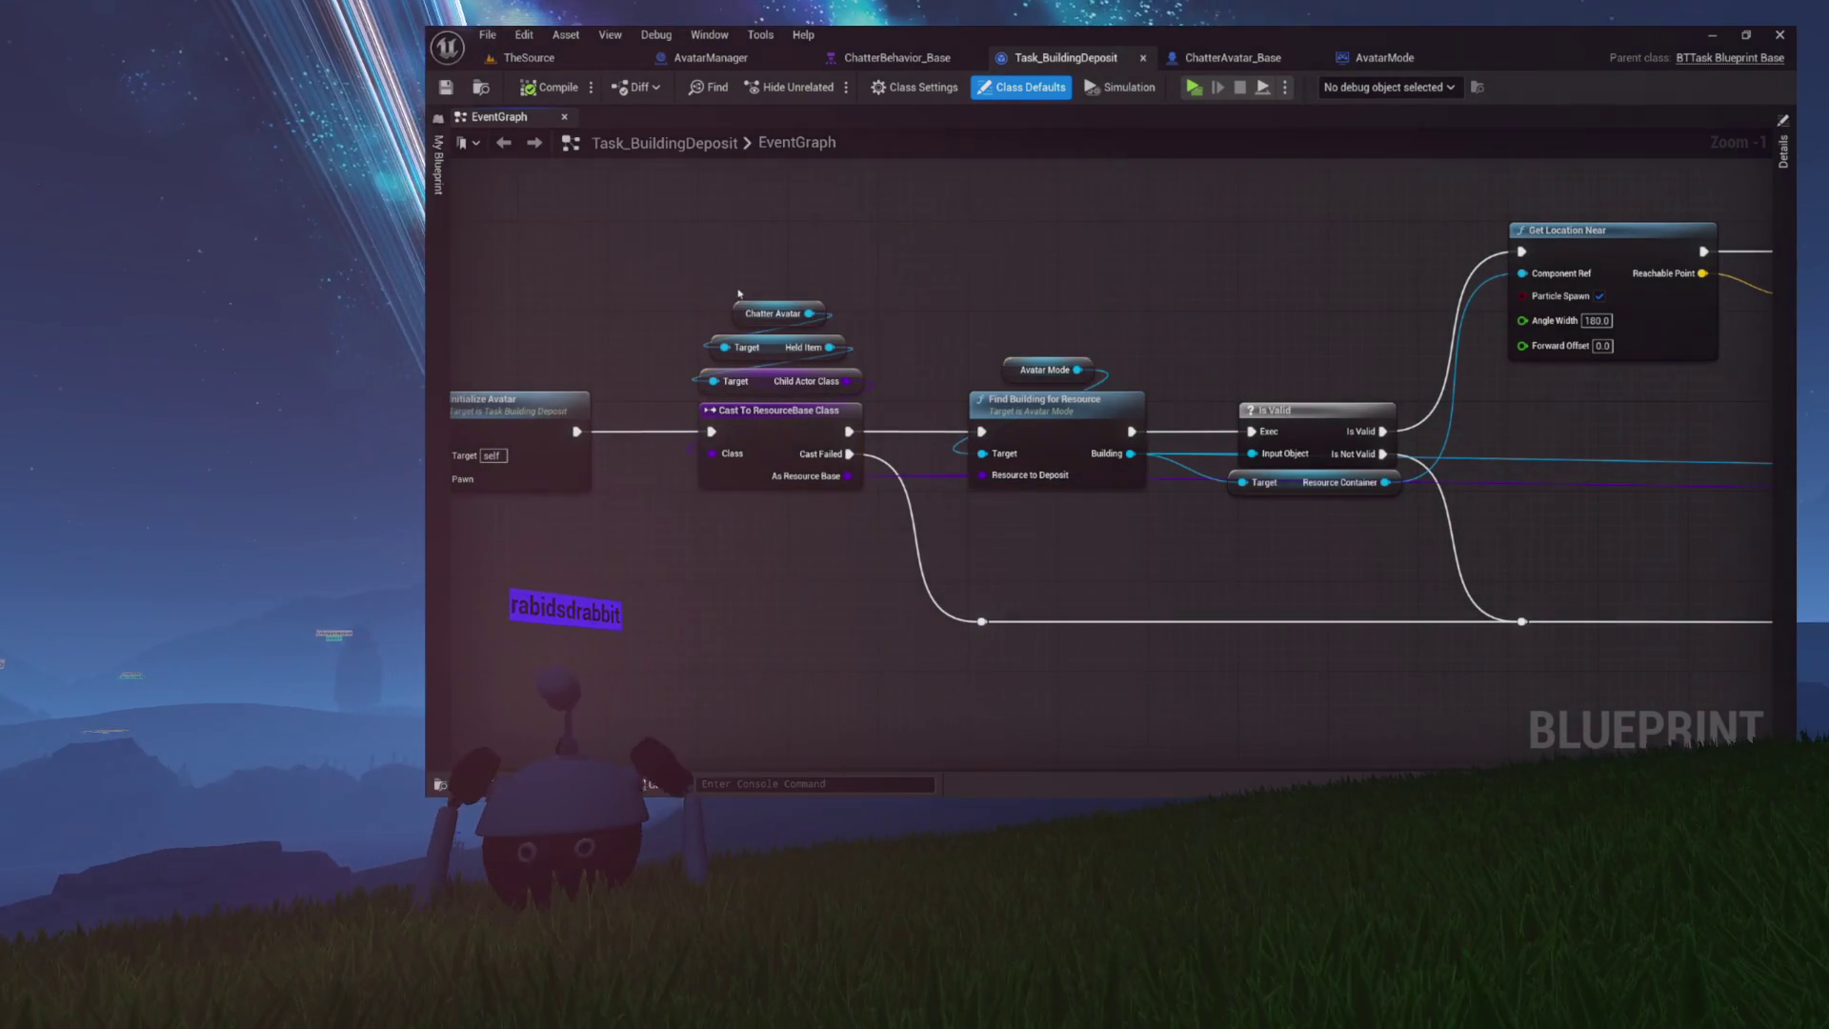
left_click(438, 163)
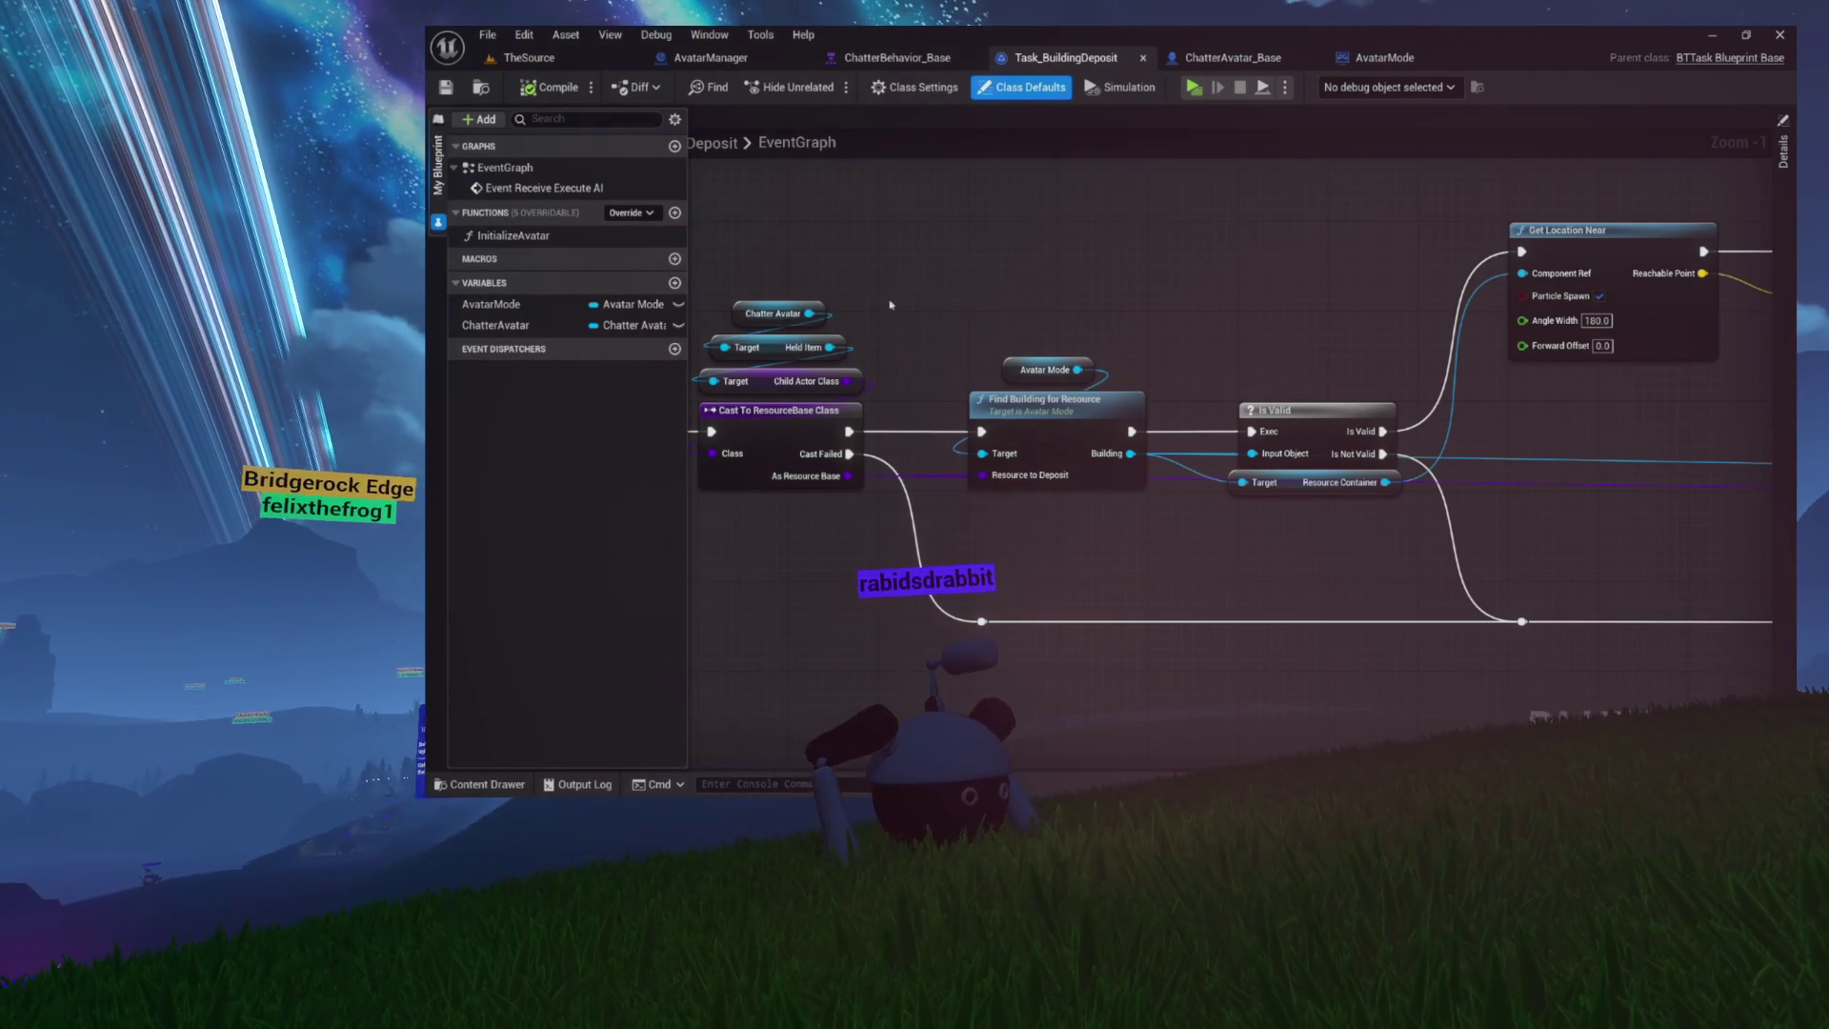
scroll(1156, 495, "down", 7)
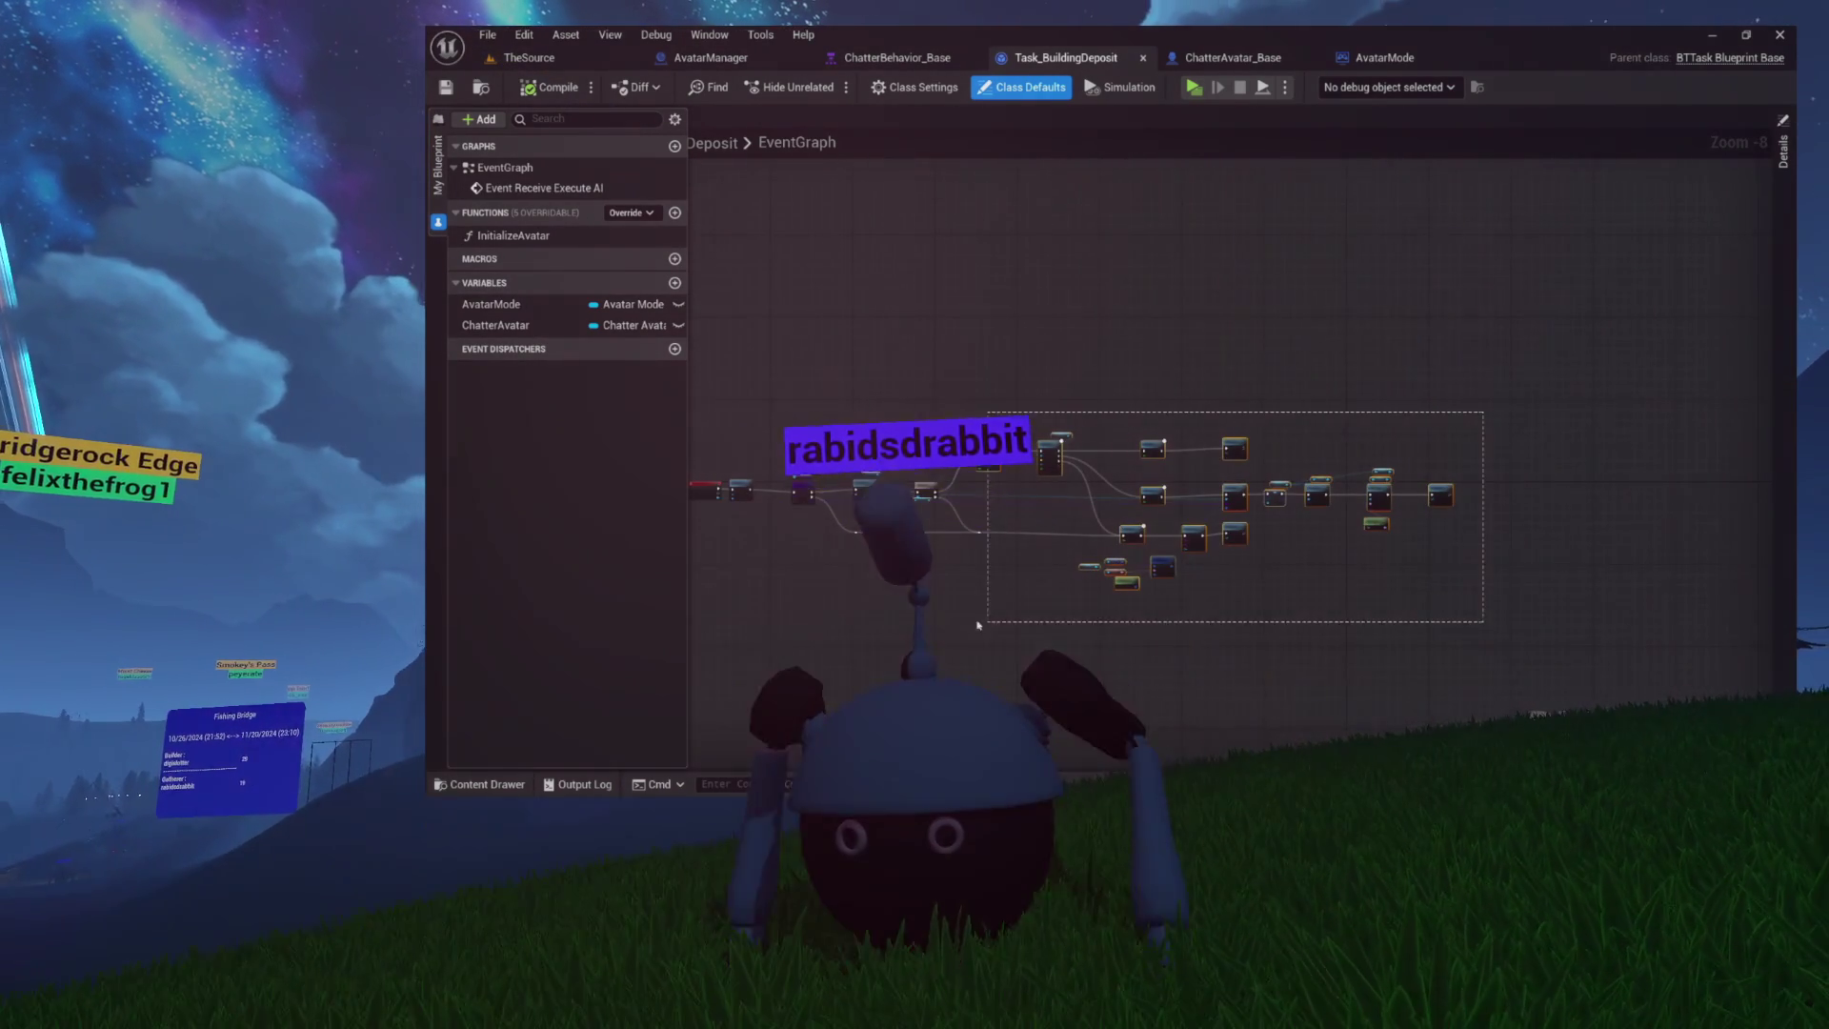
scroll(929, 592, "up", 6)
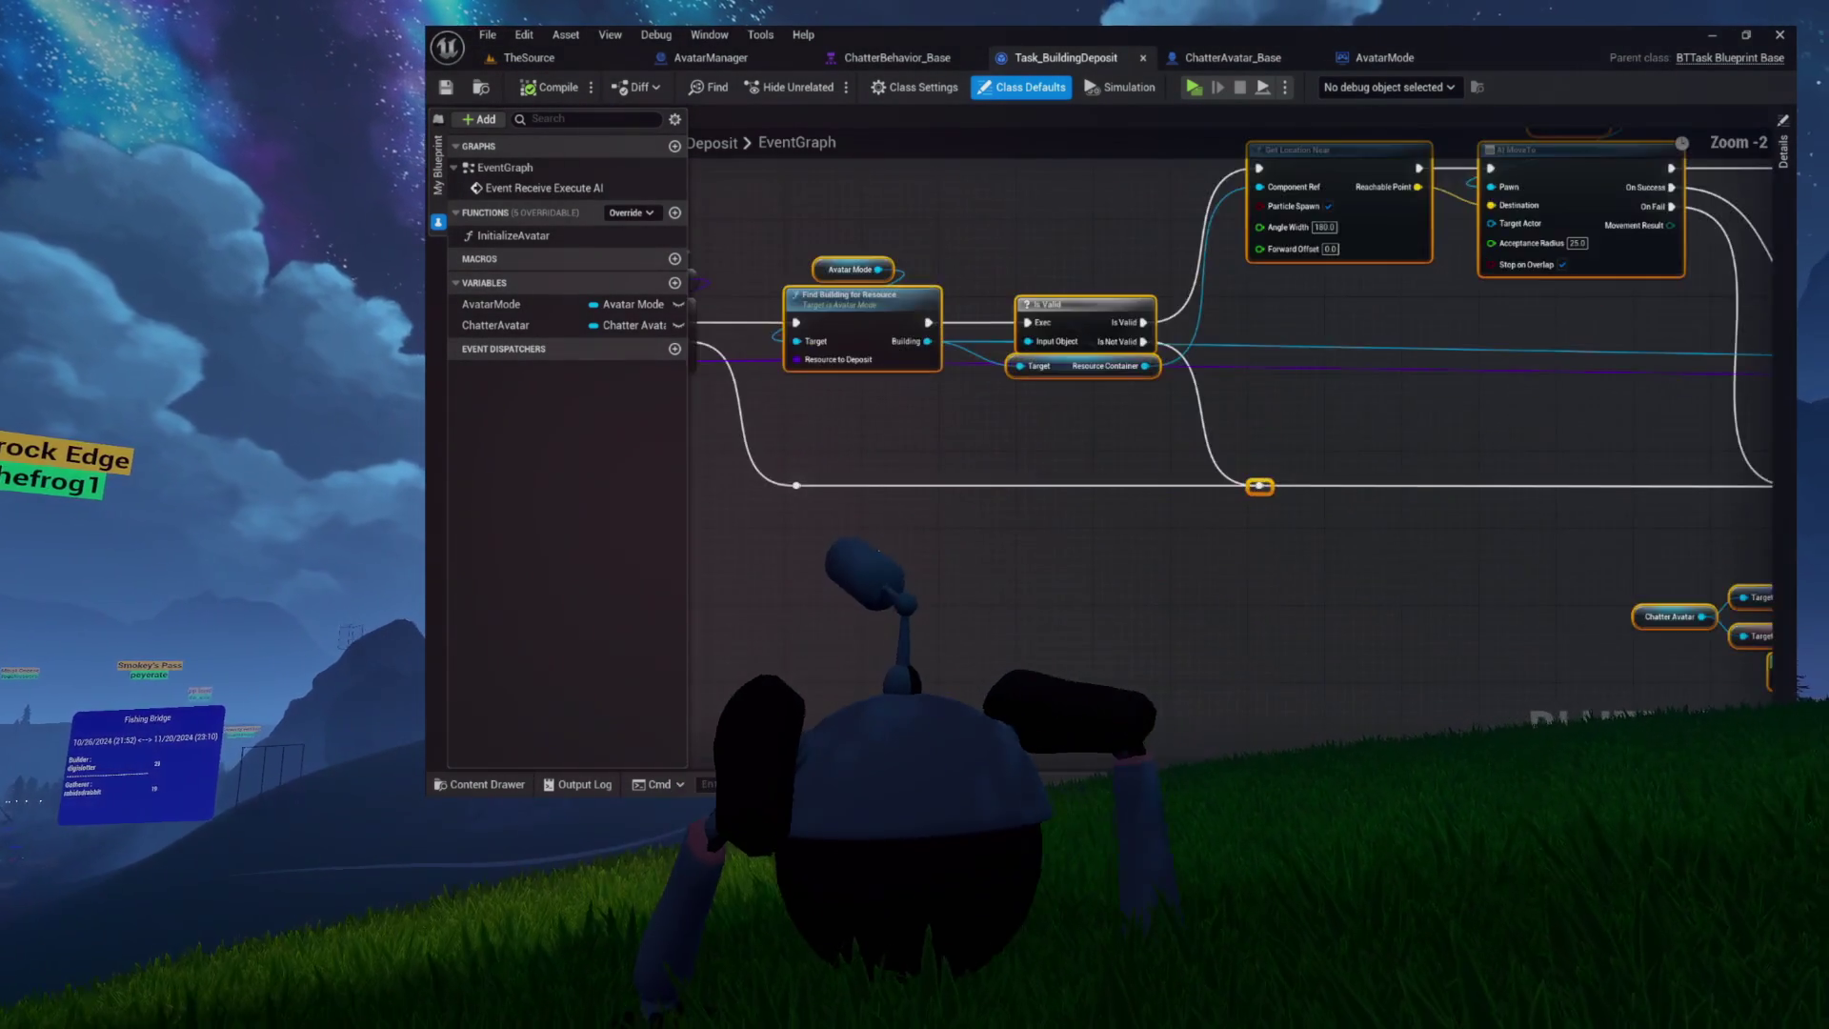
mouse_move(924, 460)
left_mouse_down()
mouse_move(1215, 456)
mouse_move(1296, 428)
left_mouse_up()
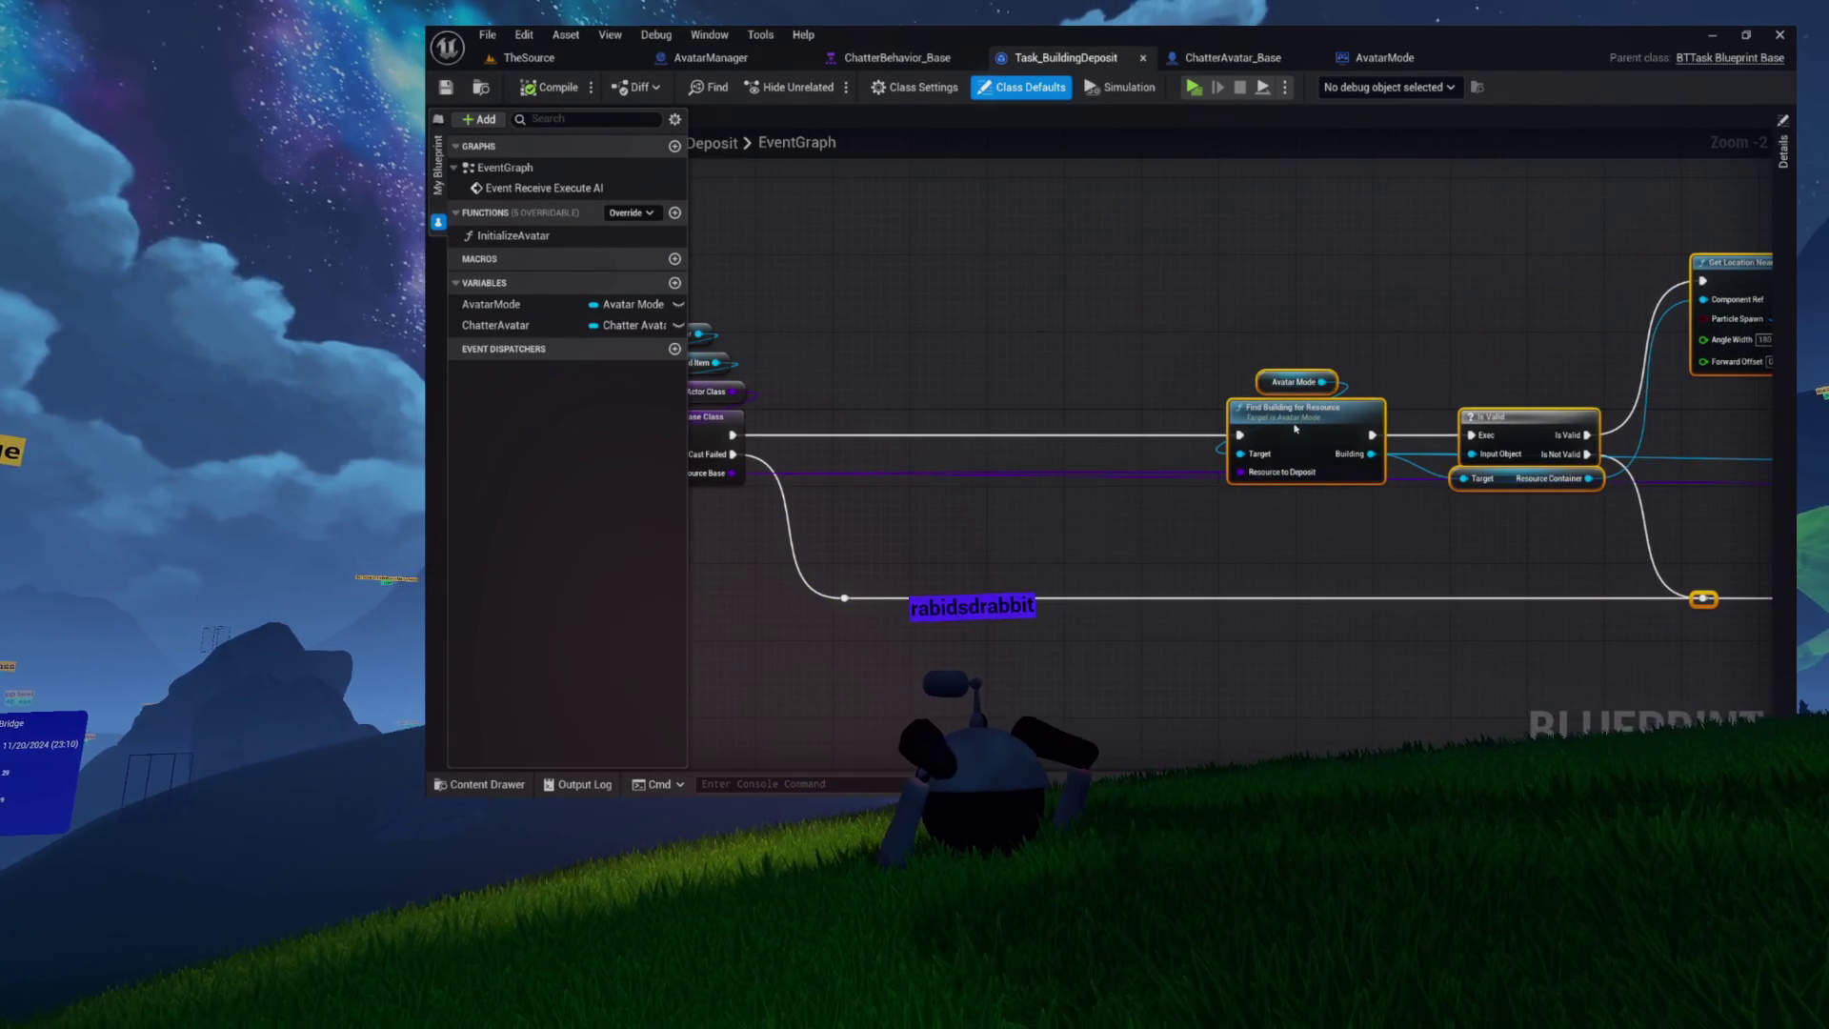
scroll(1141, 360, "up", 2)
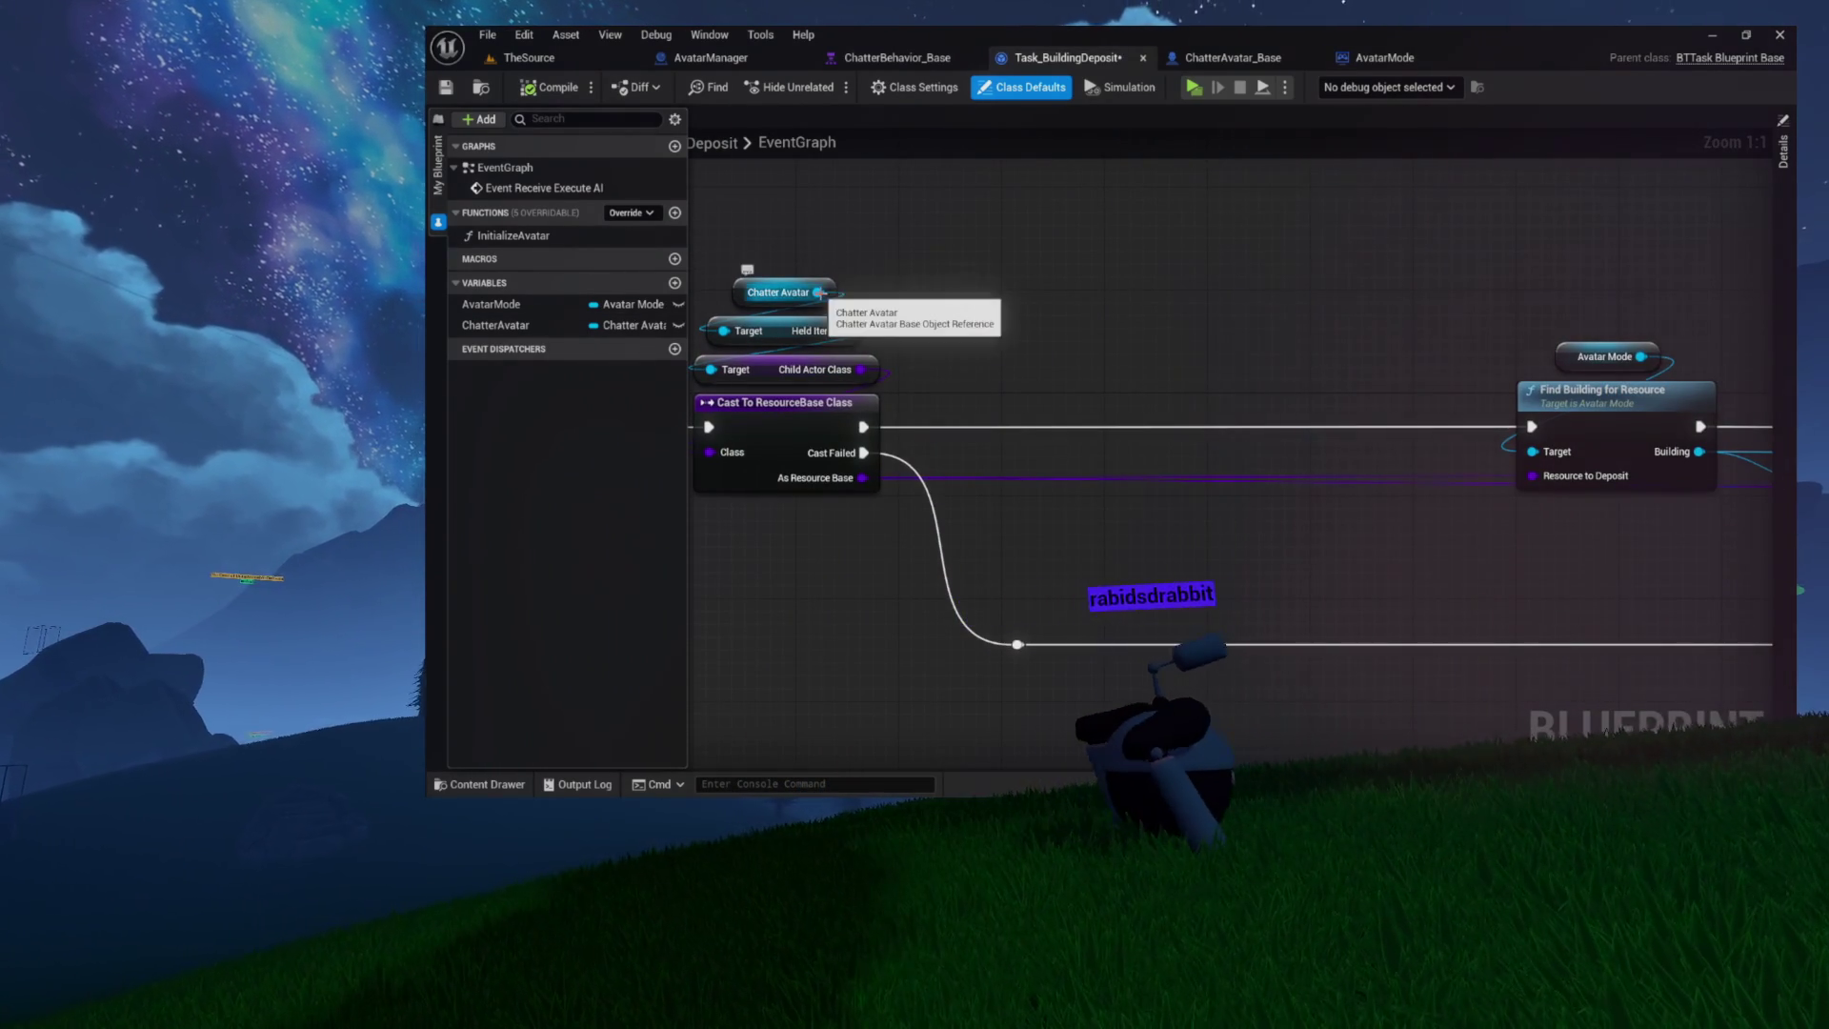
- Add a Chosen Kaiju Summoner getter off the Chatter Avatar output
left_click_drag(1006, 275, 1007, 276)
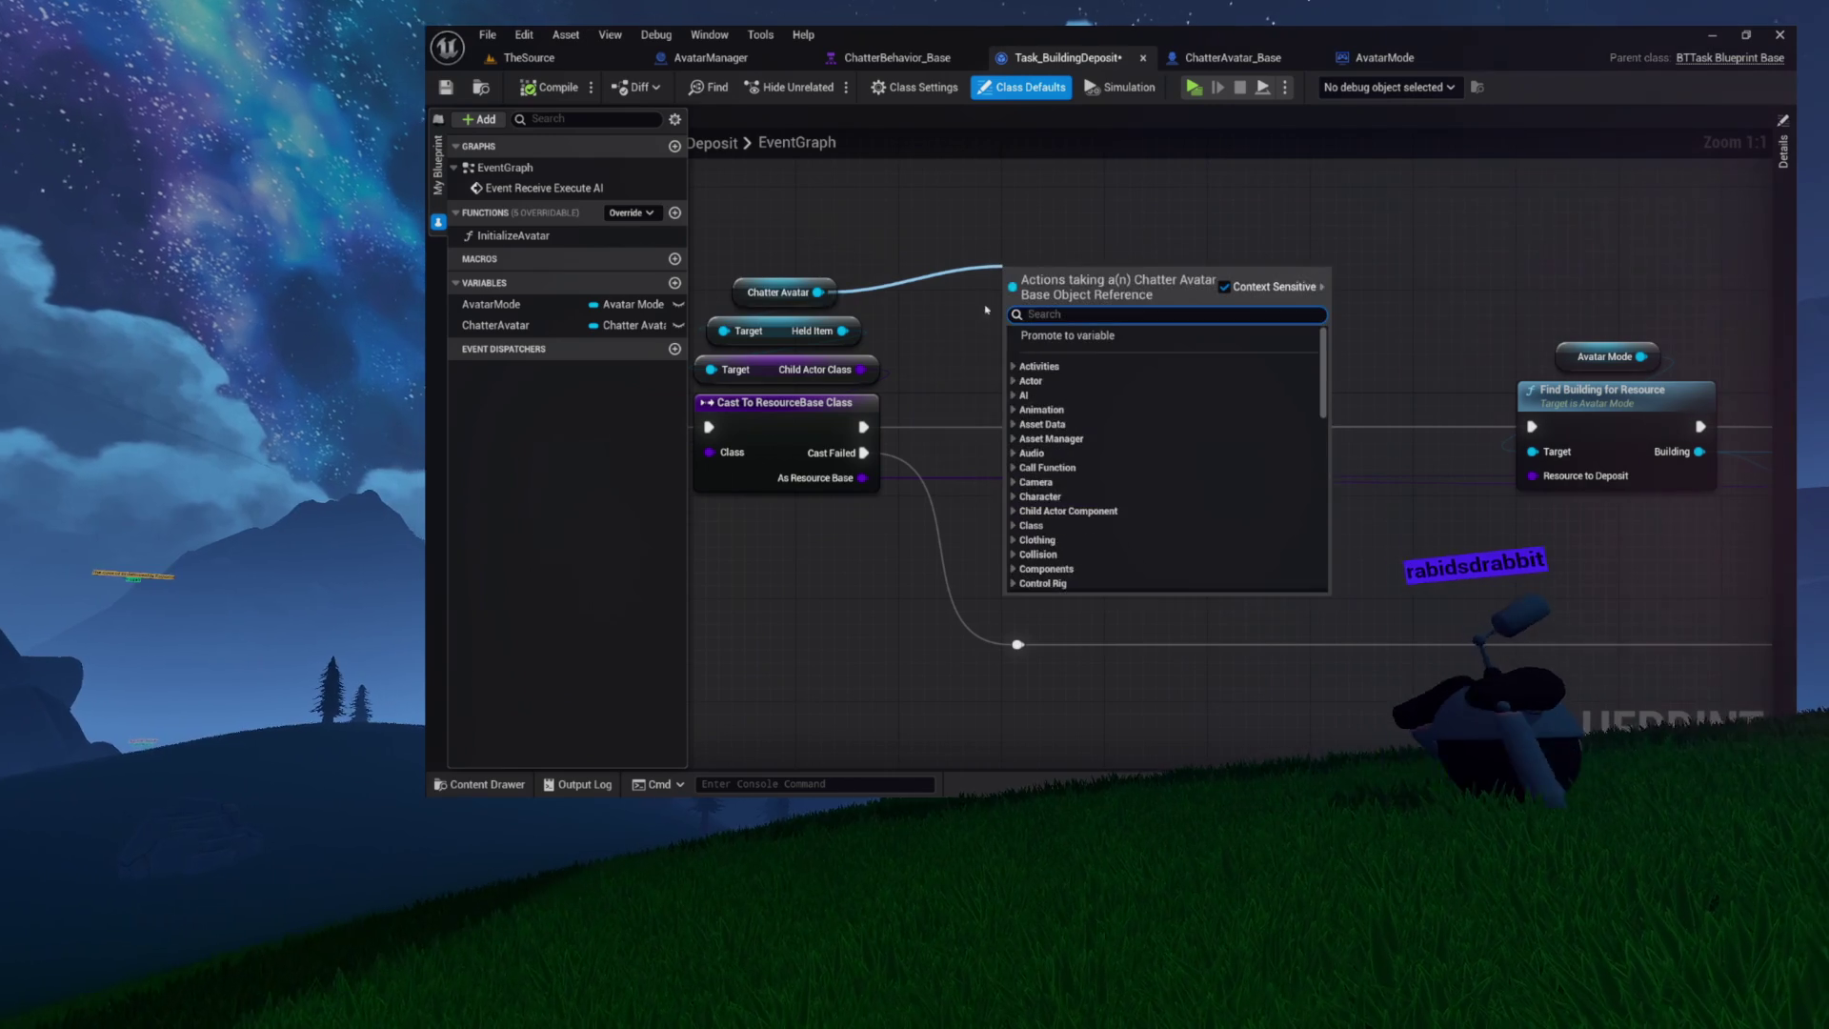
left_click(972, 306)
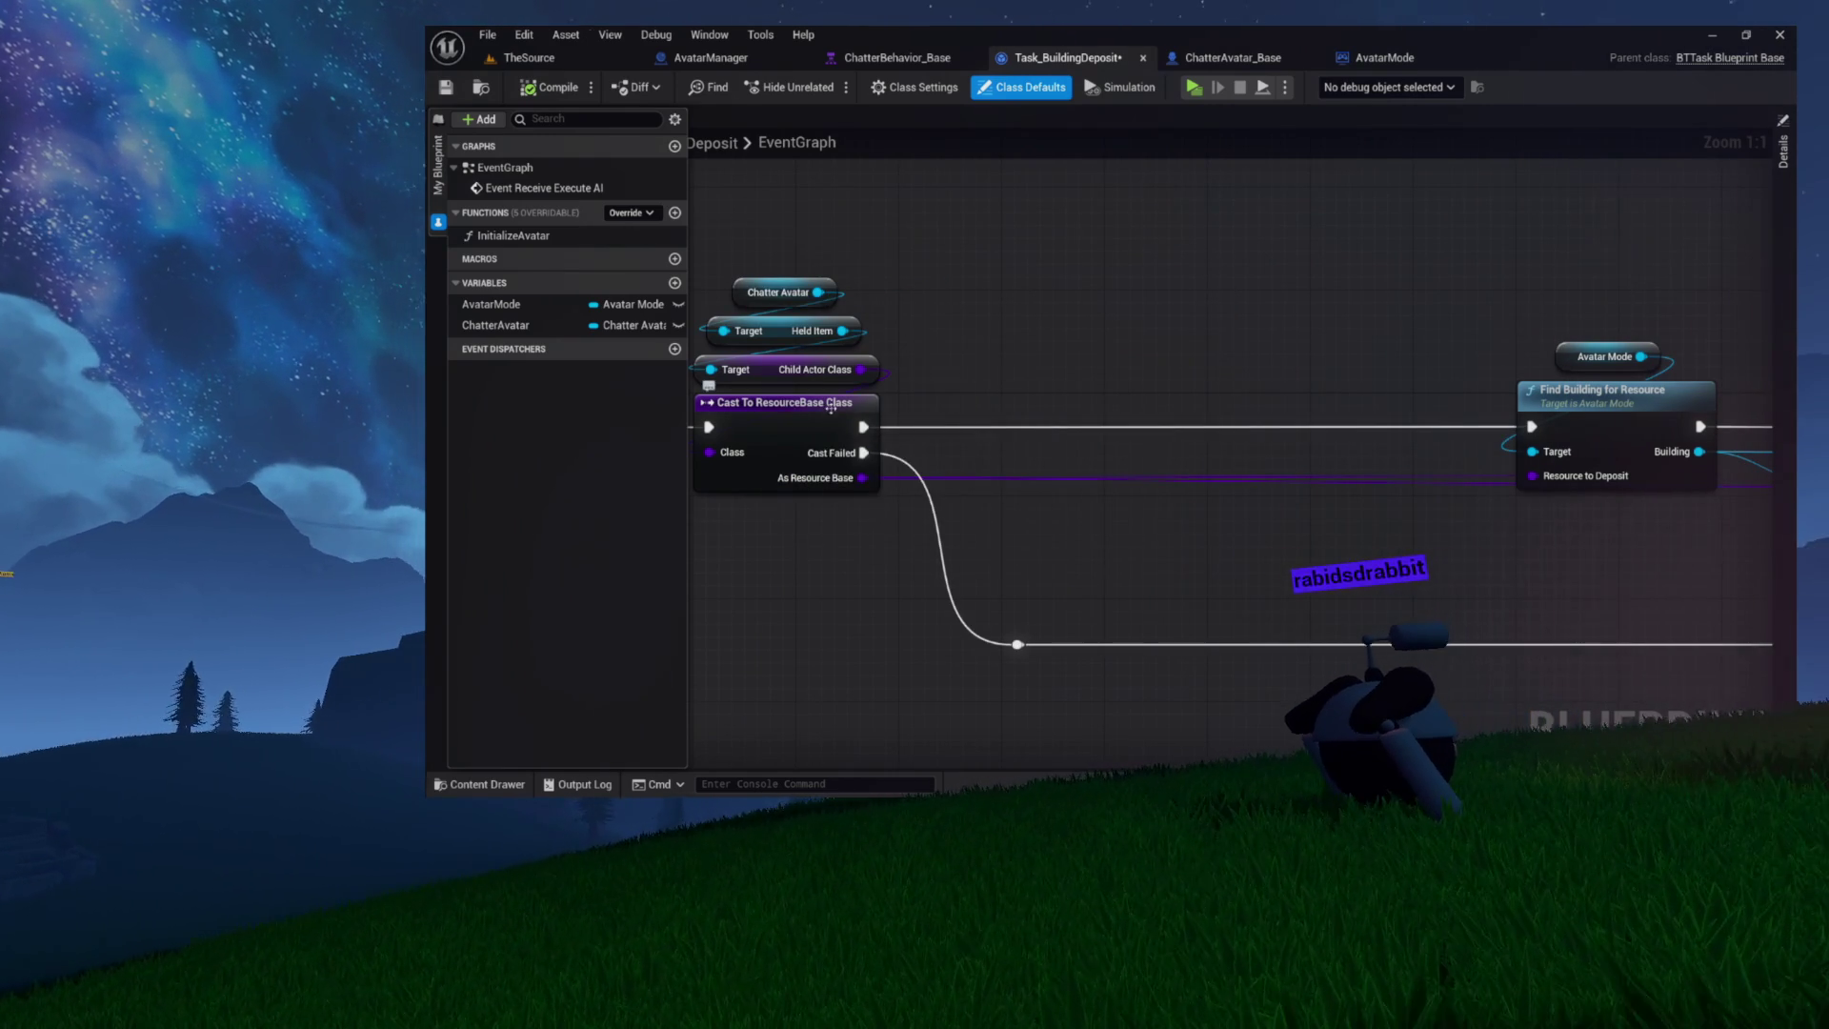
scroll(844, 316, "up", 5)
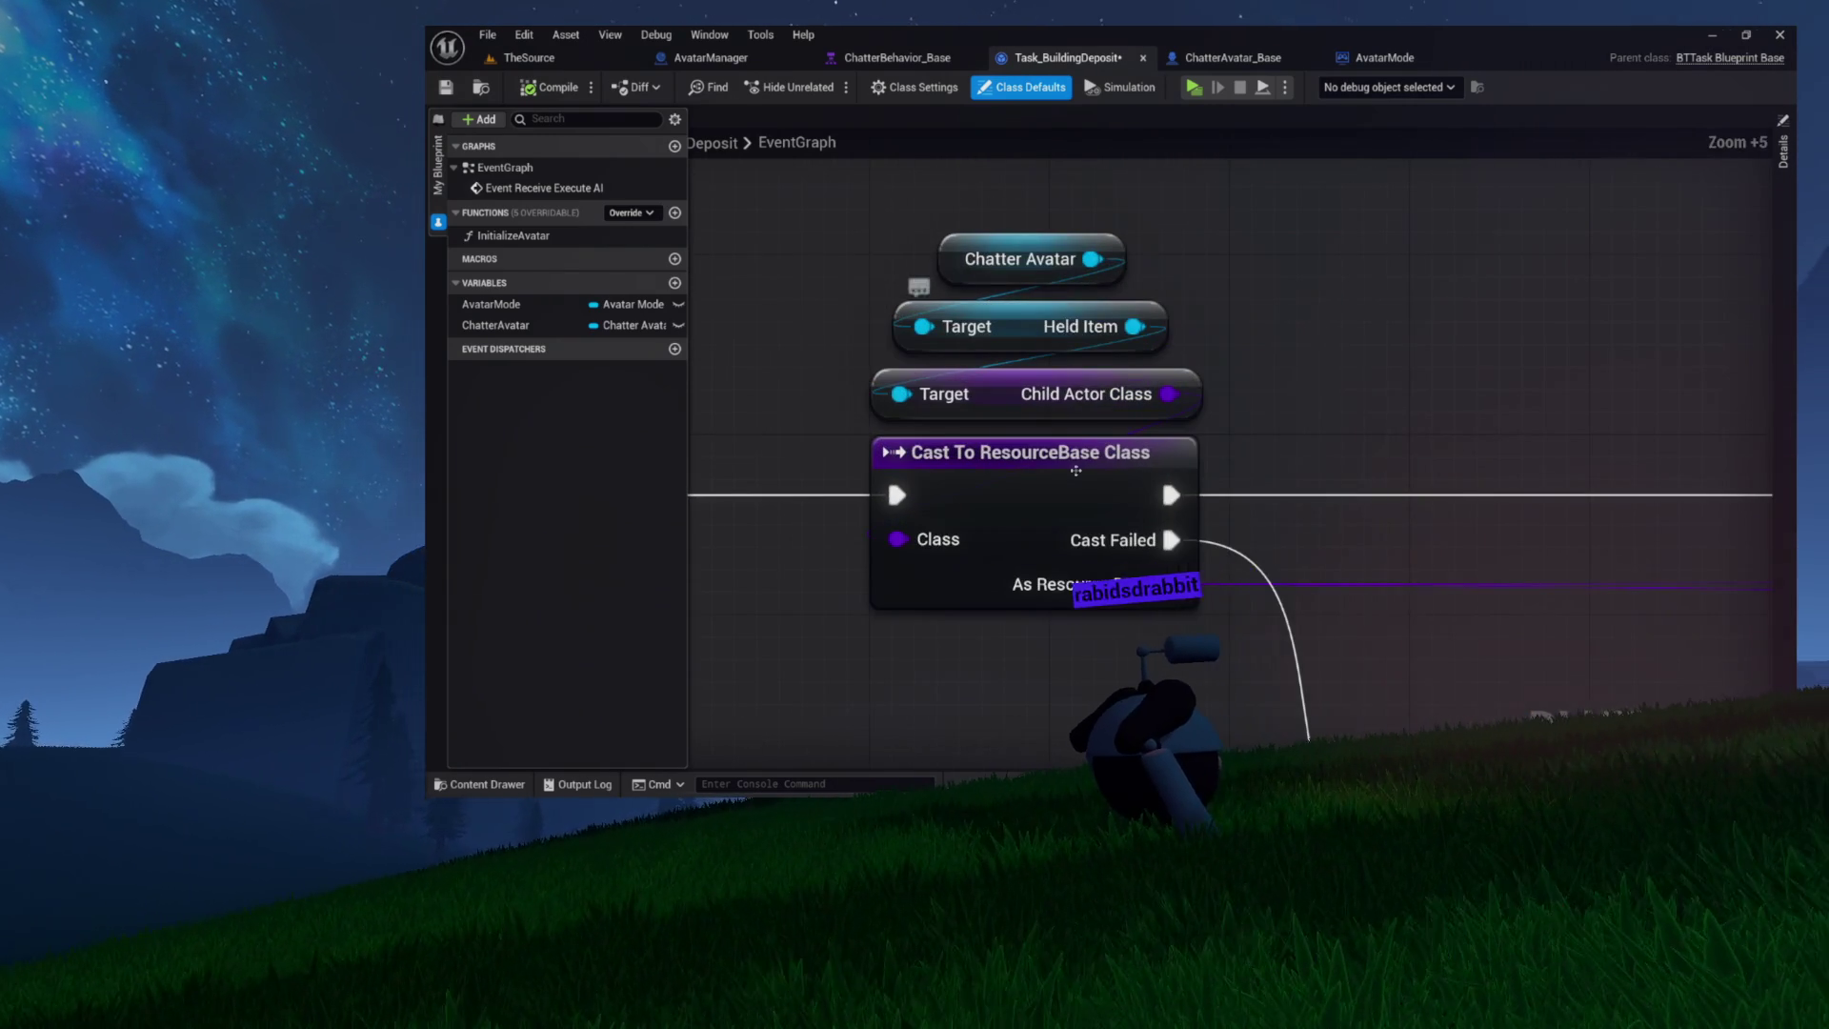
mouse_move(1235, 371)
left_mouse_down()
mouse_move(1161, 373)
mouse_move(1045, 417)
left_mouse_up()
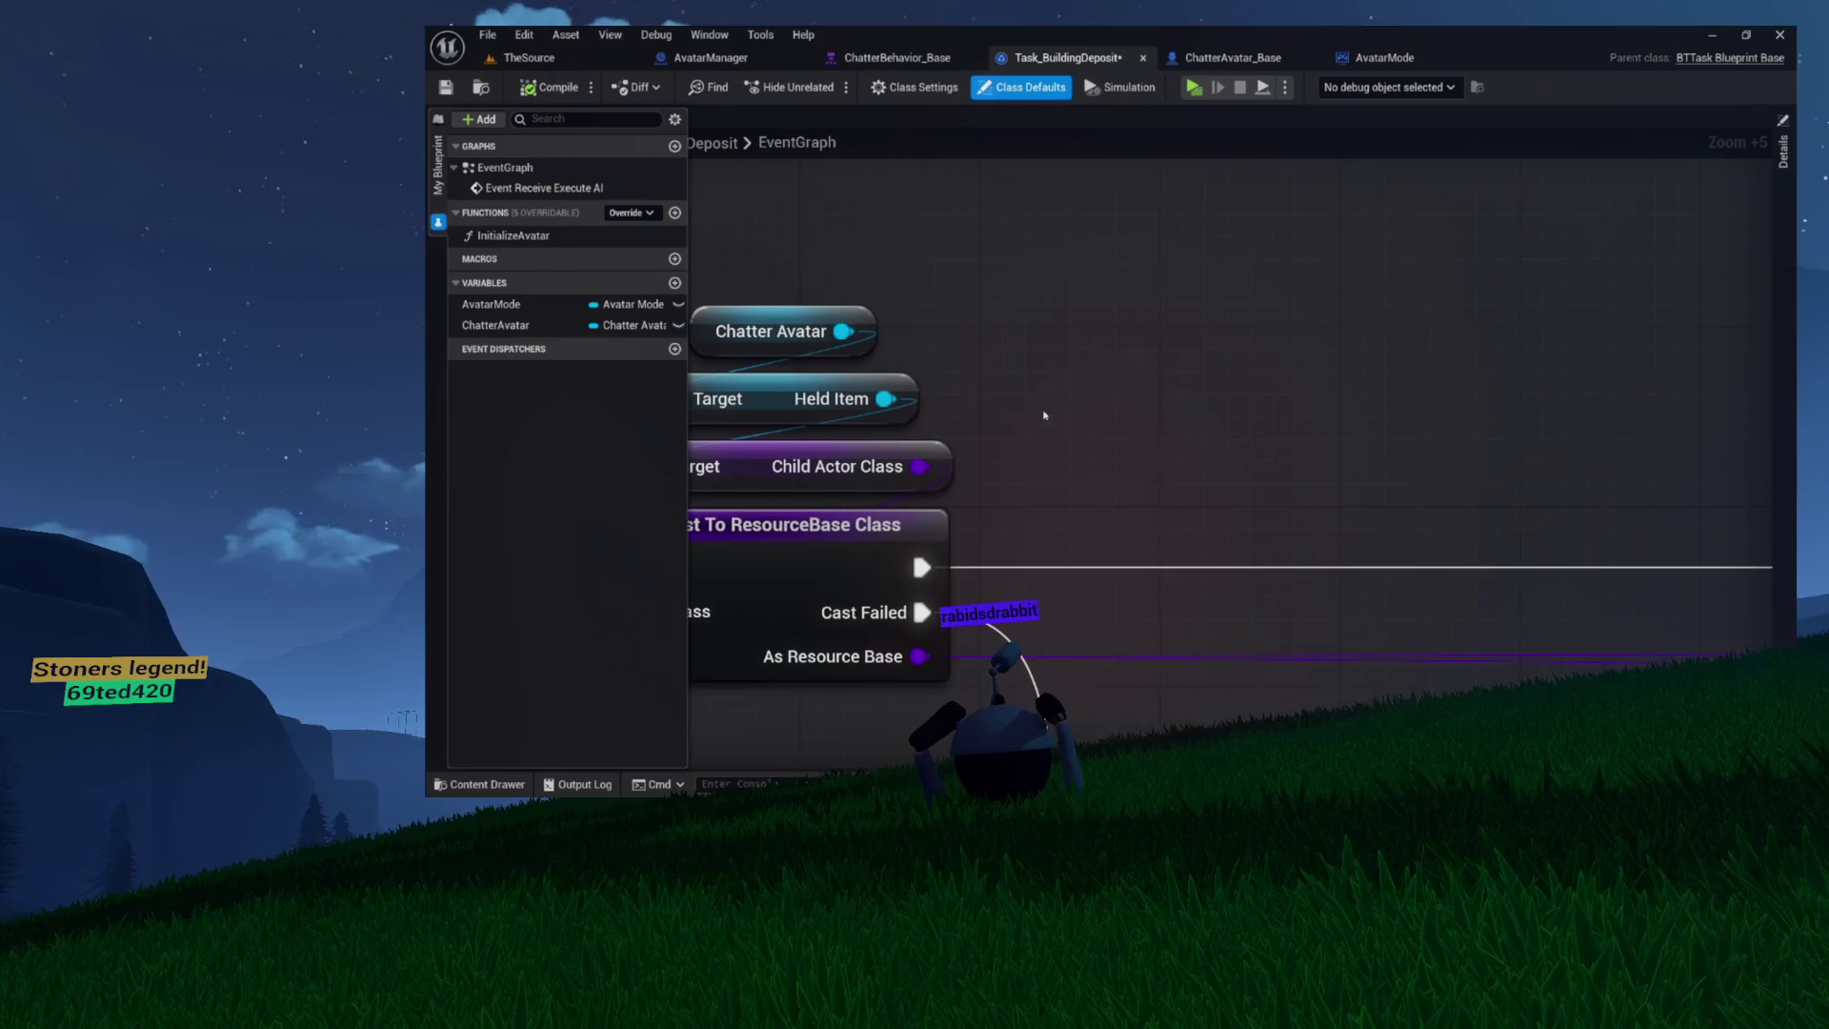
mouse_move(842, 332)
left_mouse_down()
mouse_move(1059, 327)
mouse_move(1038, 371)
mouse_move(1082, 323)
mouse_move(1188, 378)
mouse_move(1134, 376)
left_mouse_up()
type("get ")
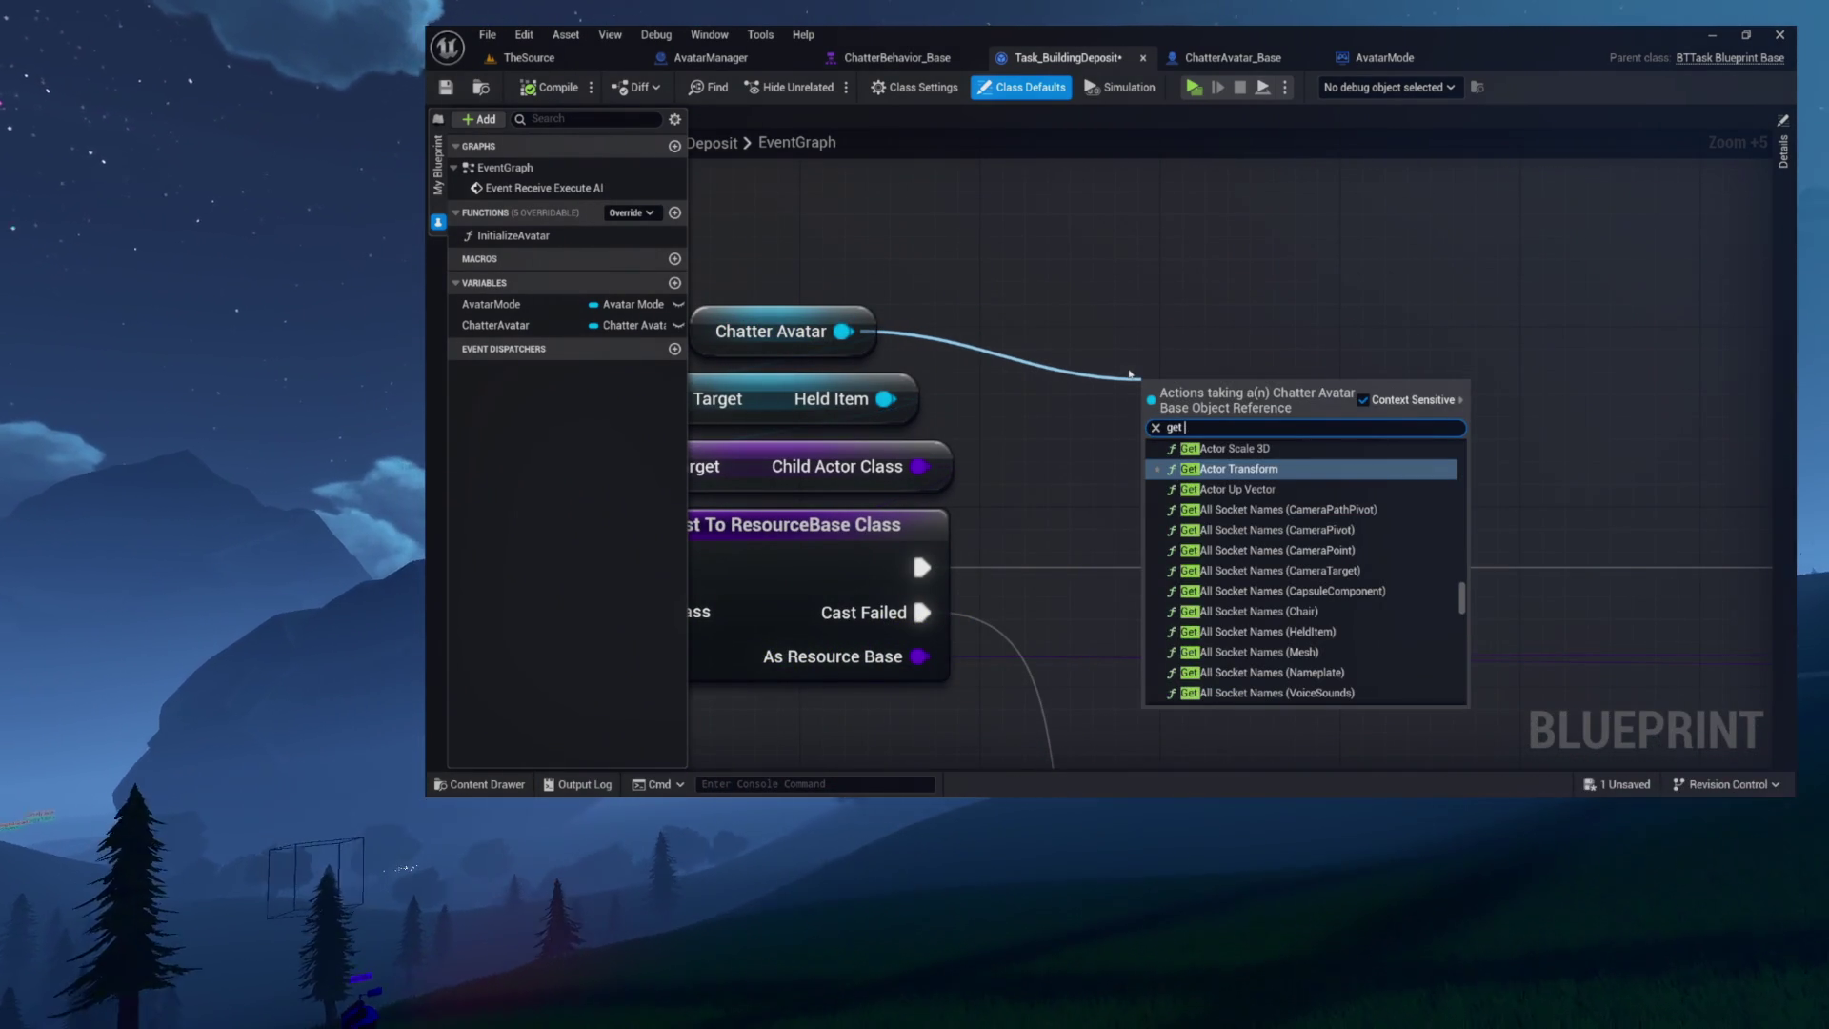
type("kai")
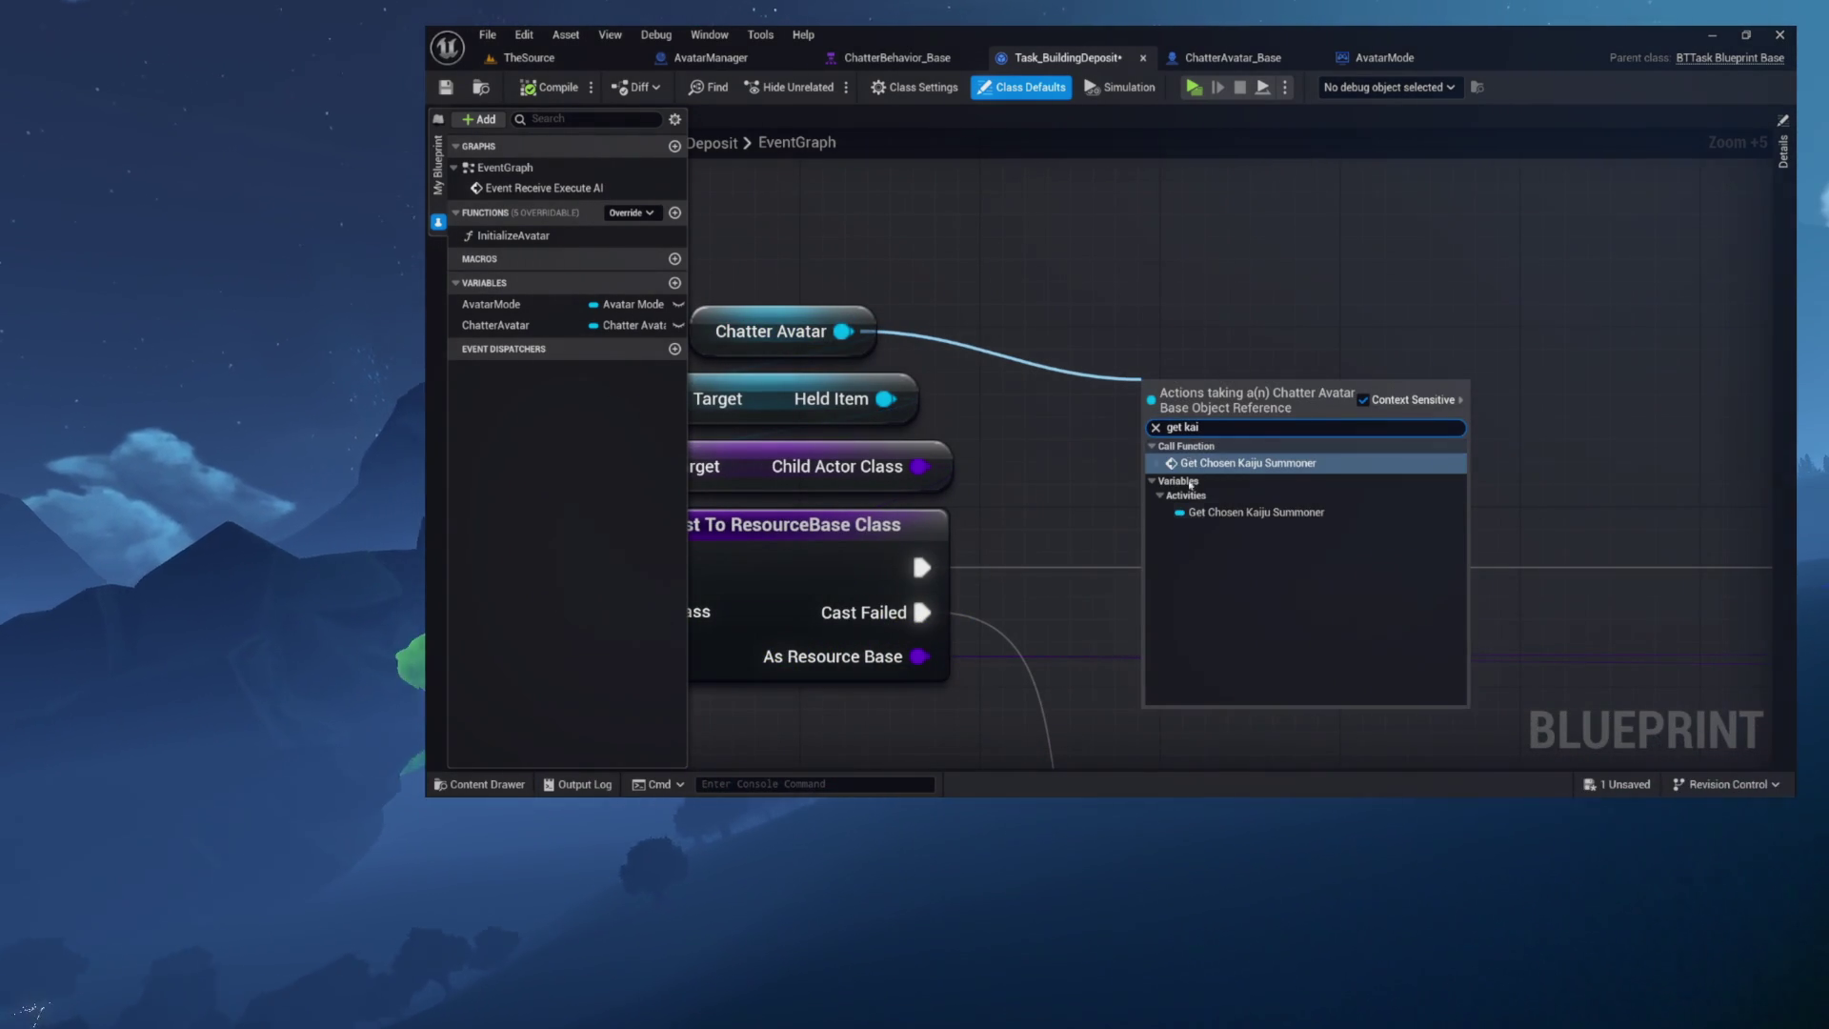
left_click(1215, 514)
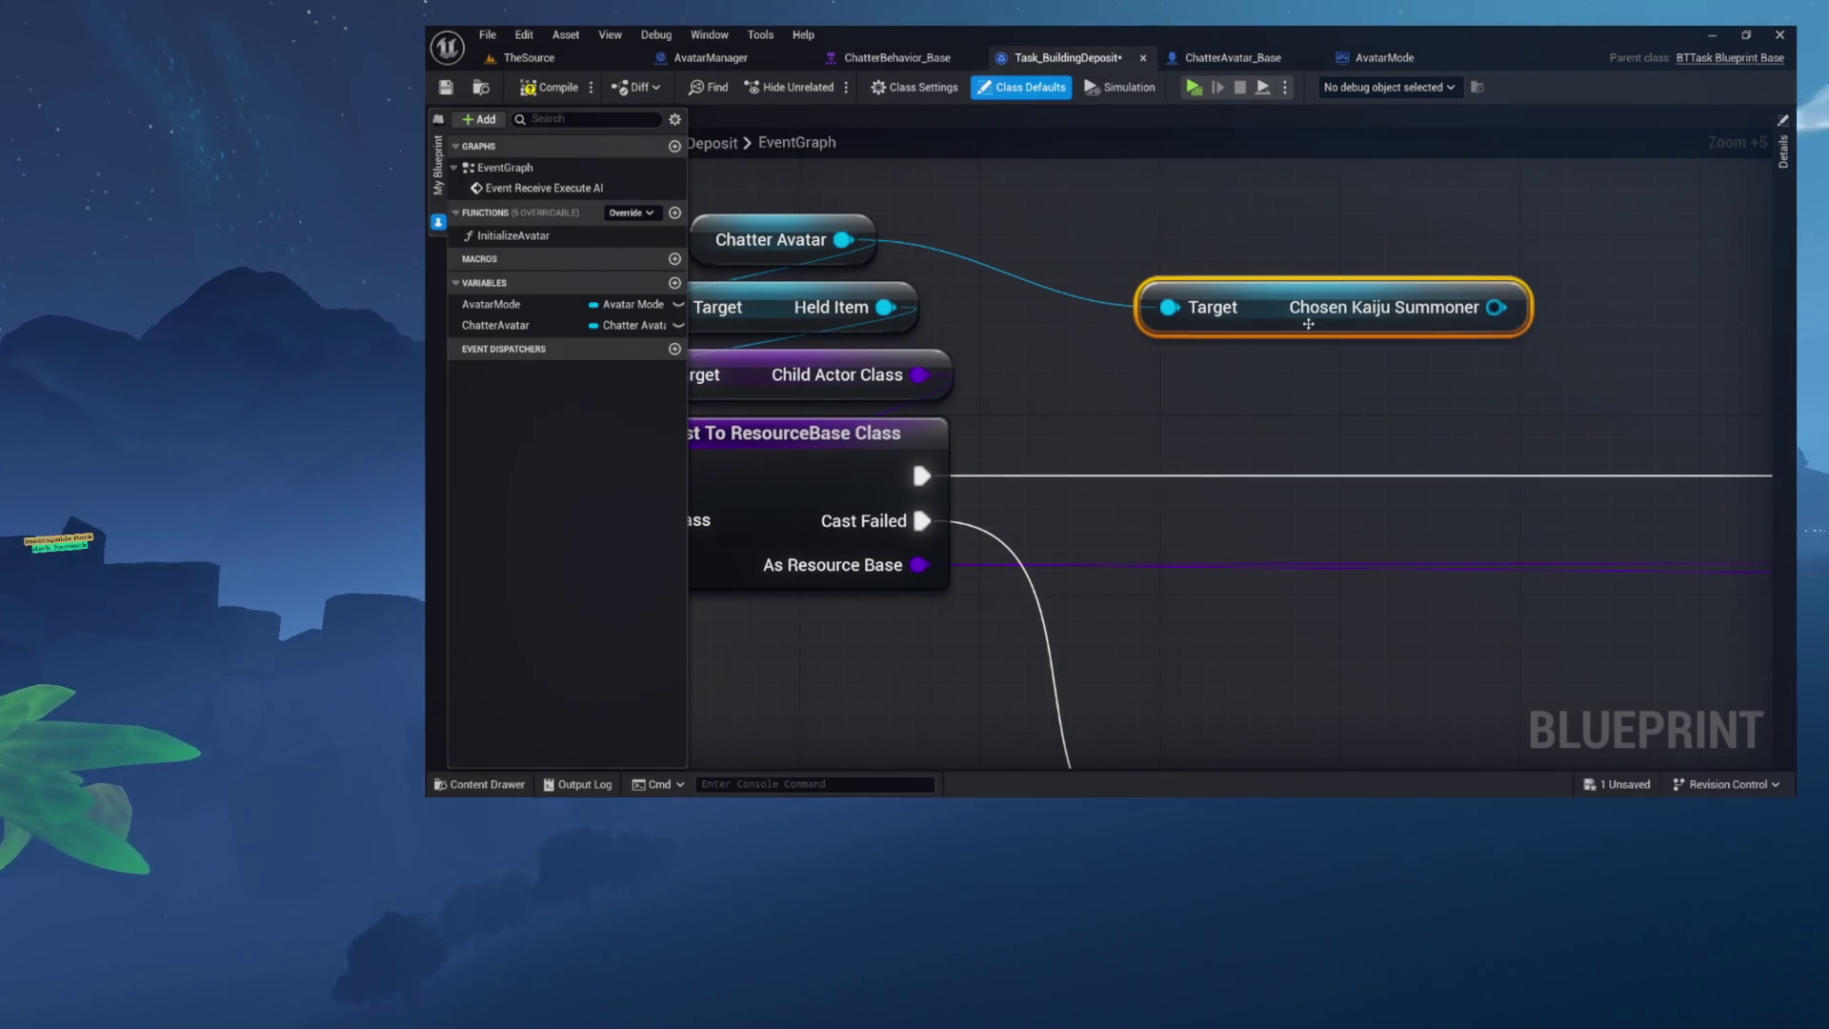
- Convert the getter to a validated Get and place it beside the Cast node
right_click(1364, 319)
left_click(1392, 472)
mouse_move(1273, 325)
left_mouse_down()
mouse_move(1253, 394)
mouse_move(1163, 460)
left_mouse_up()
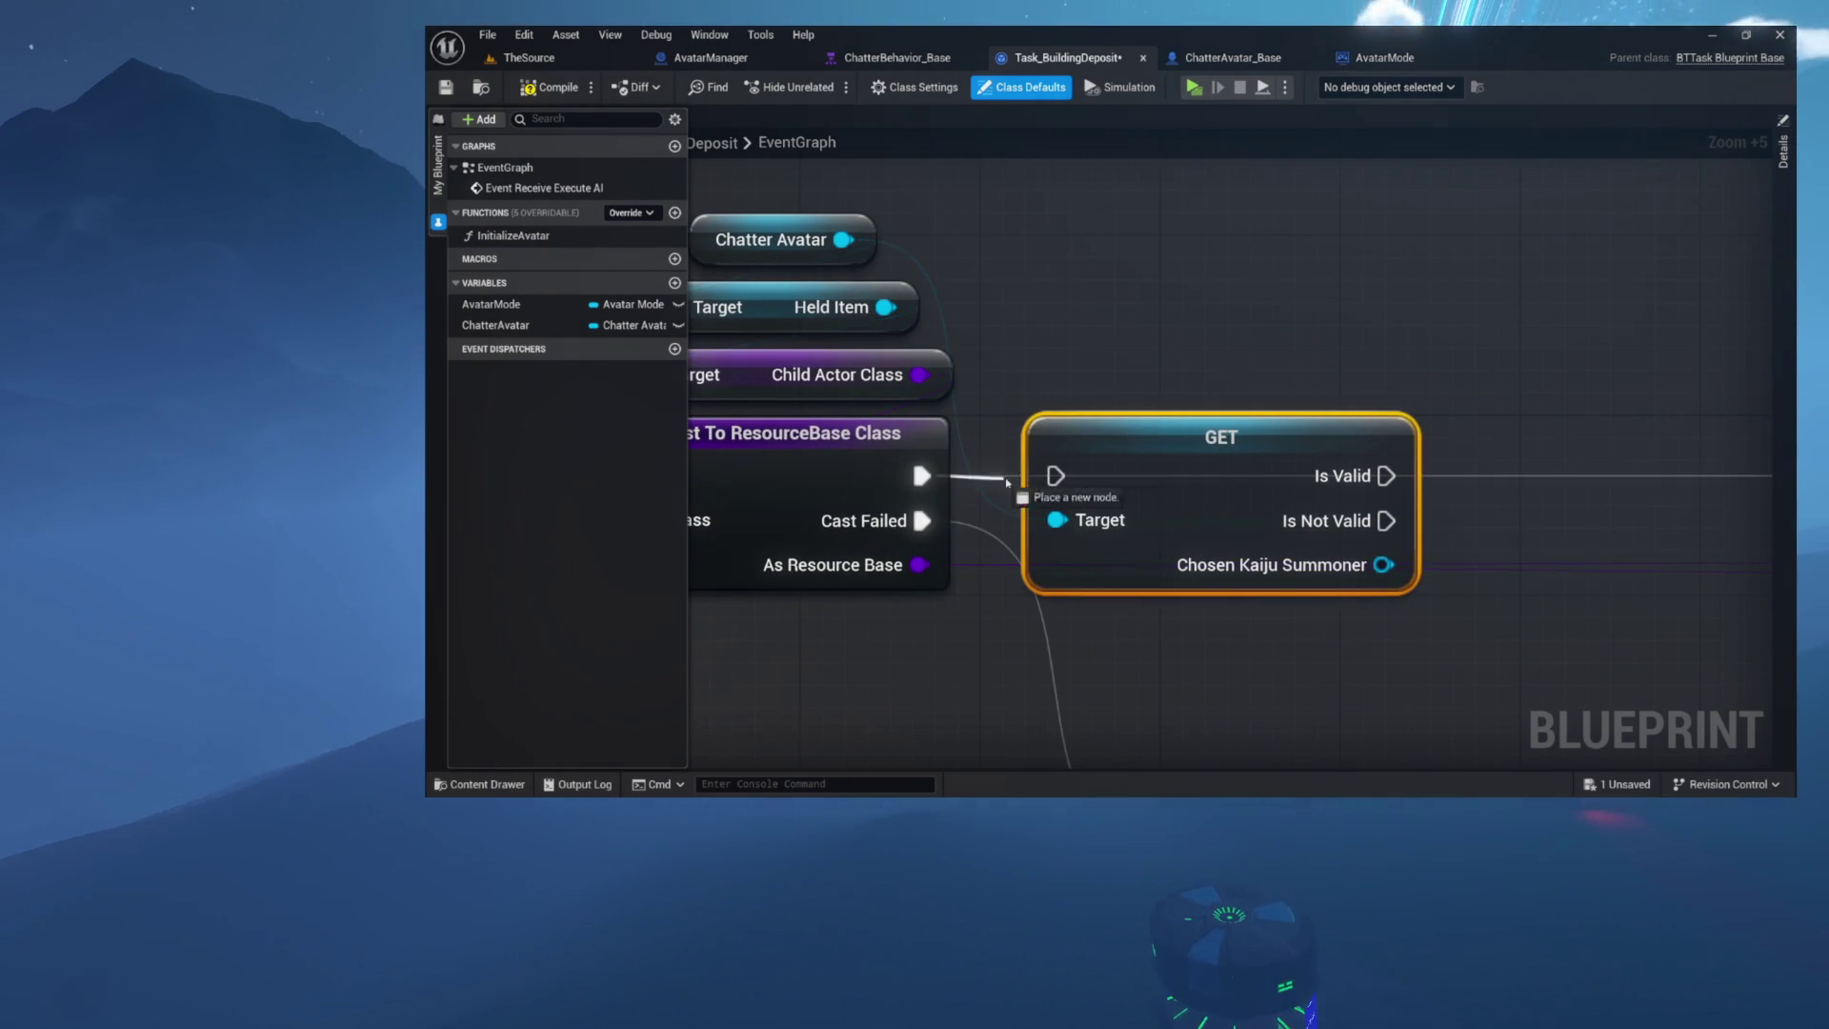
scroll(1190, 456, "down", 4)
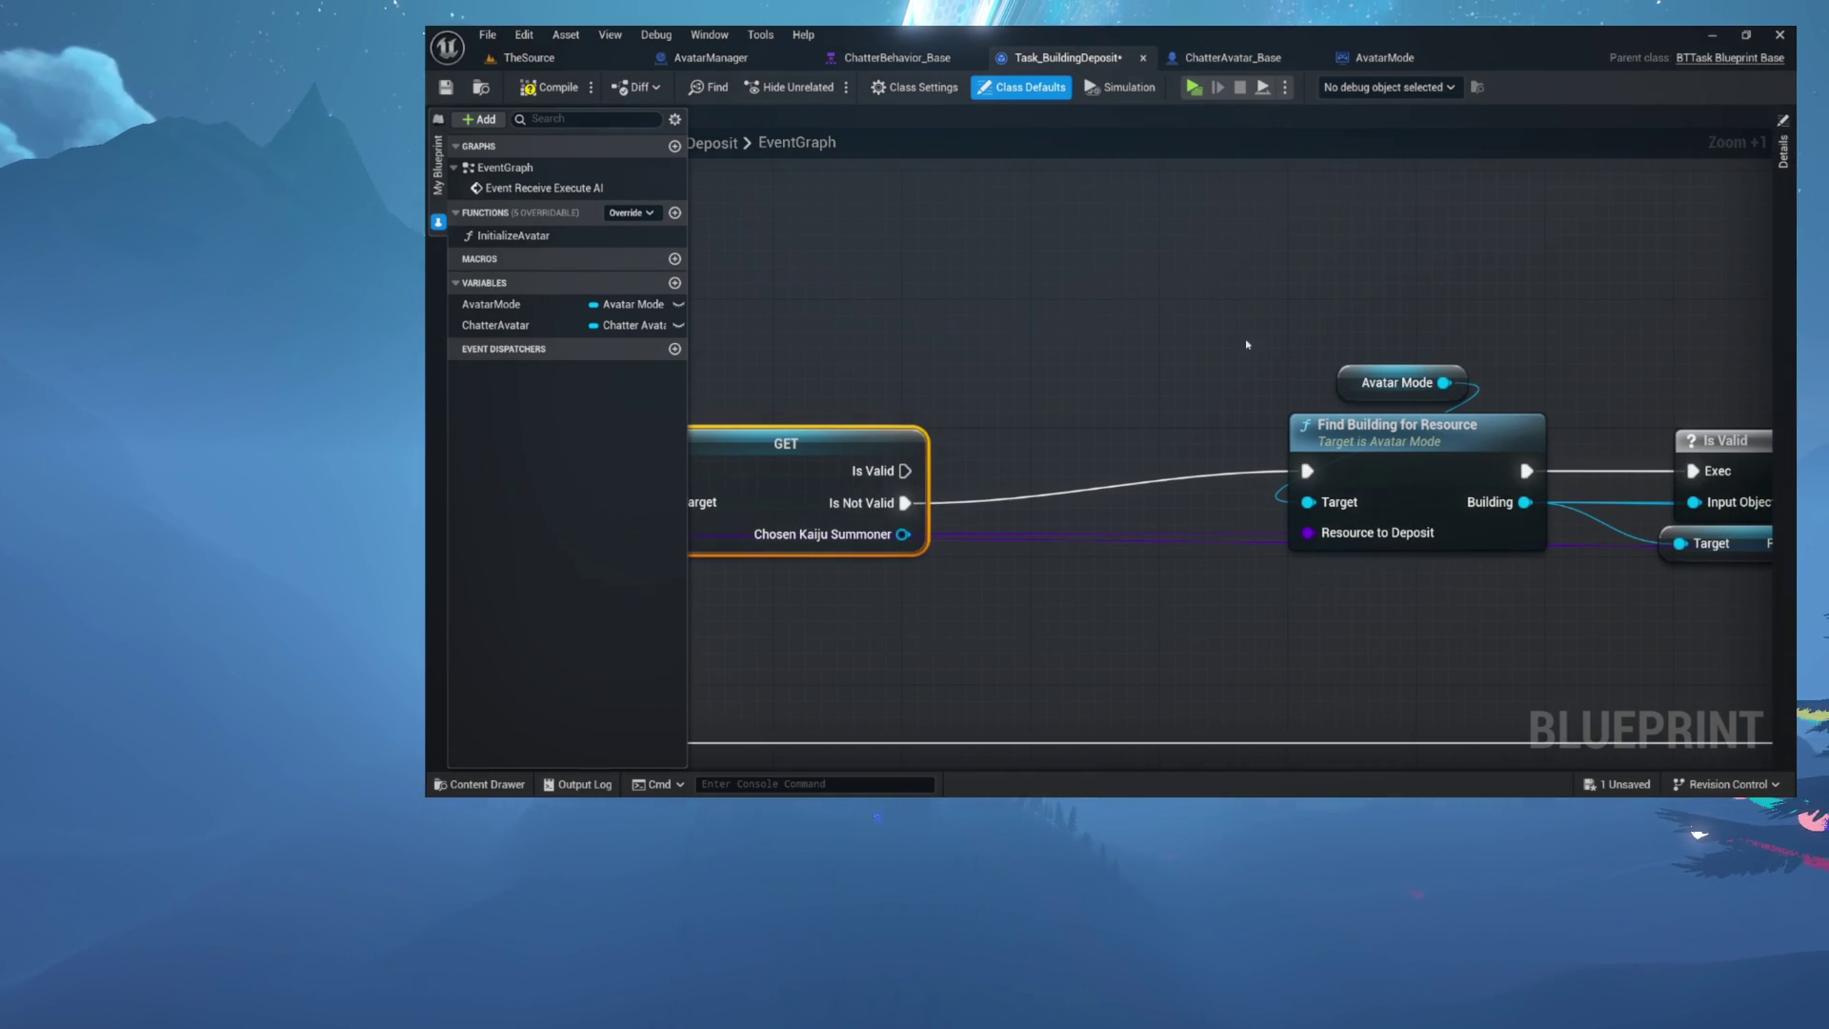
scroll(1047, 347, "down", 2)
scroll(1134, 346, "up", 1)
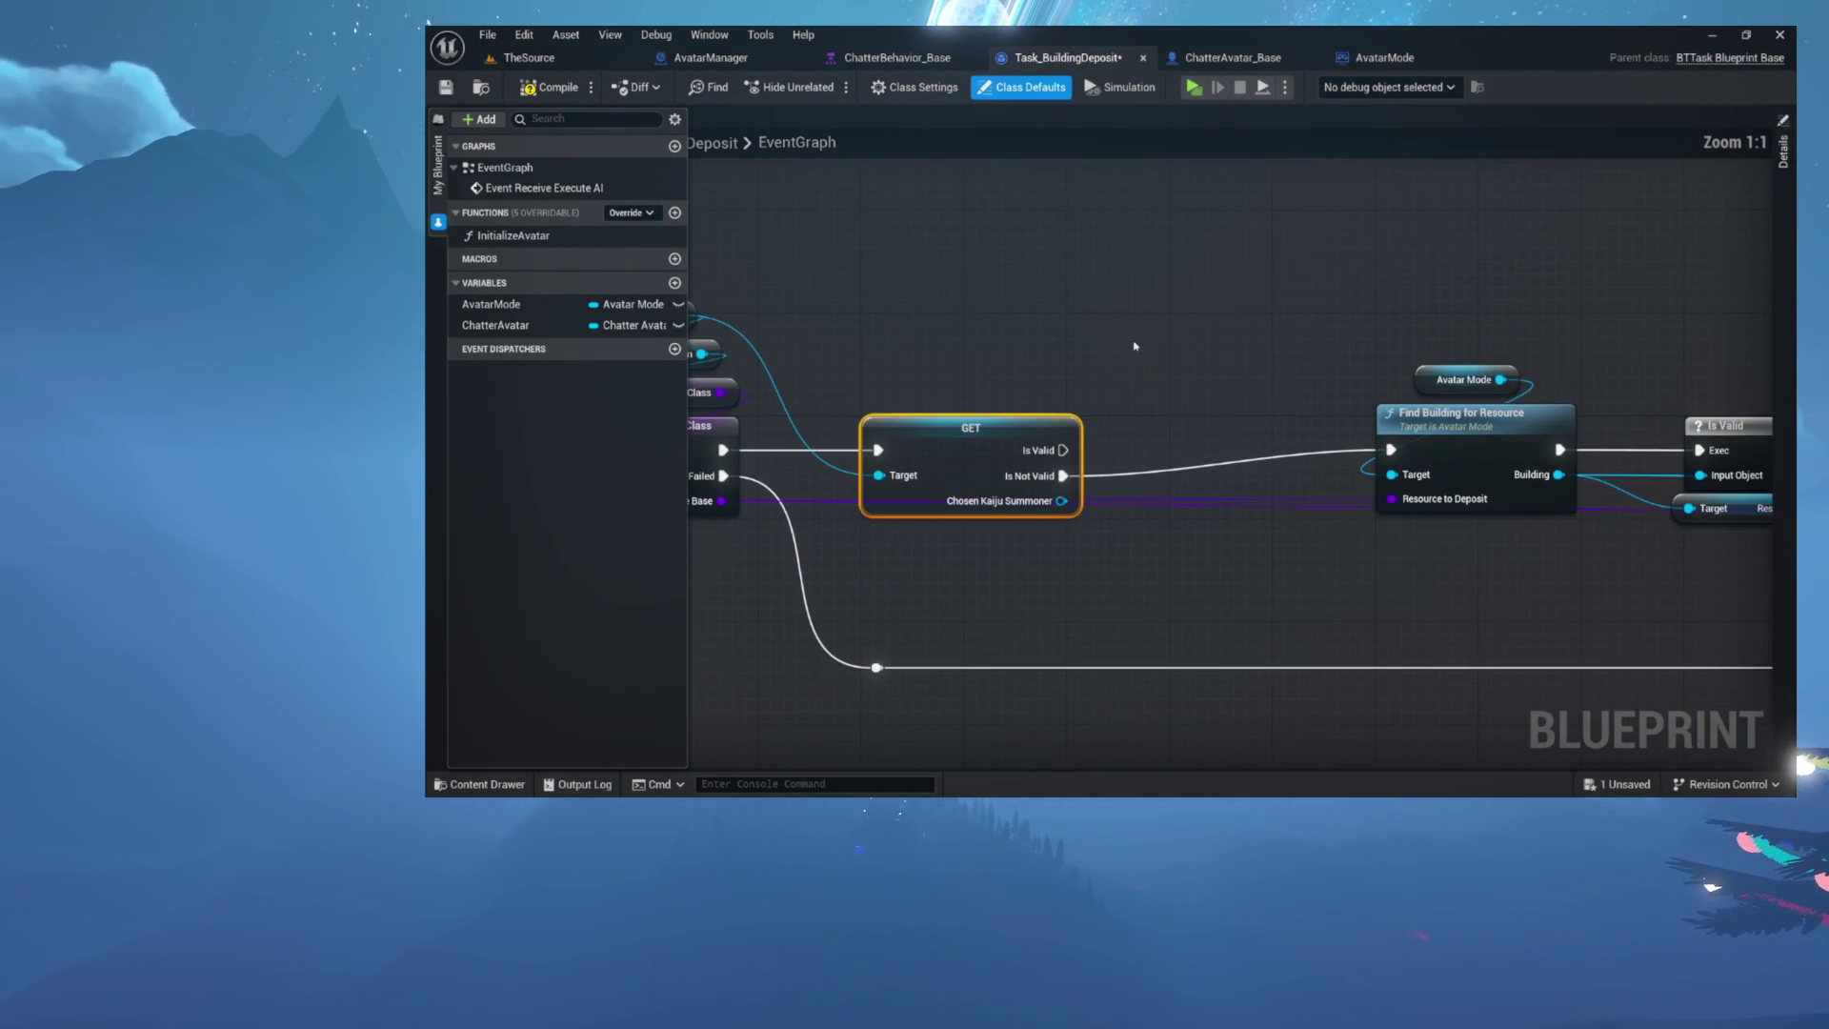
left_click_drag(1158, 225, 1157, 224)
key("Escape")
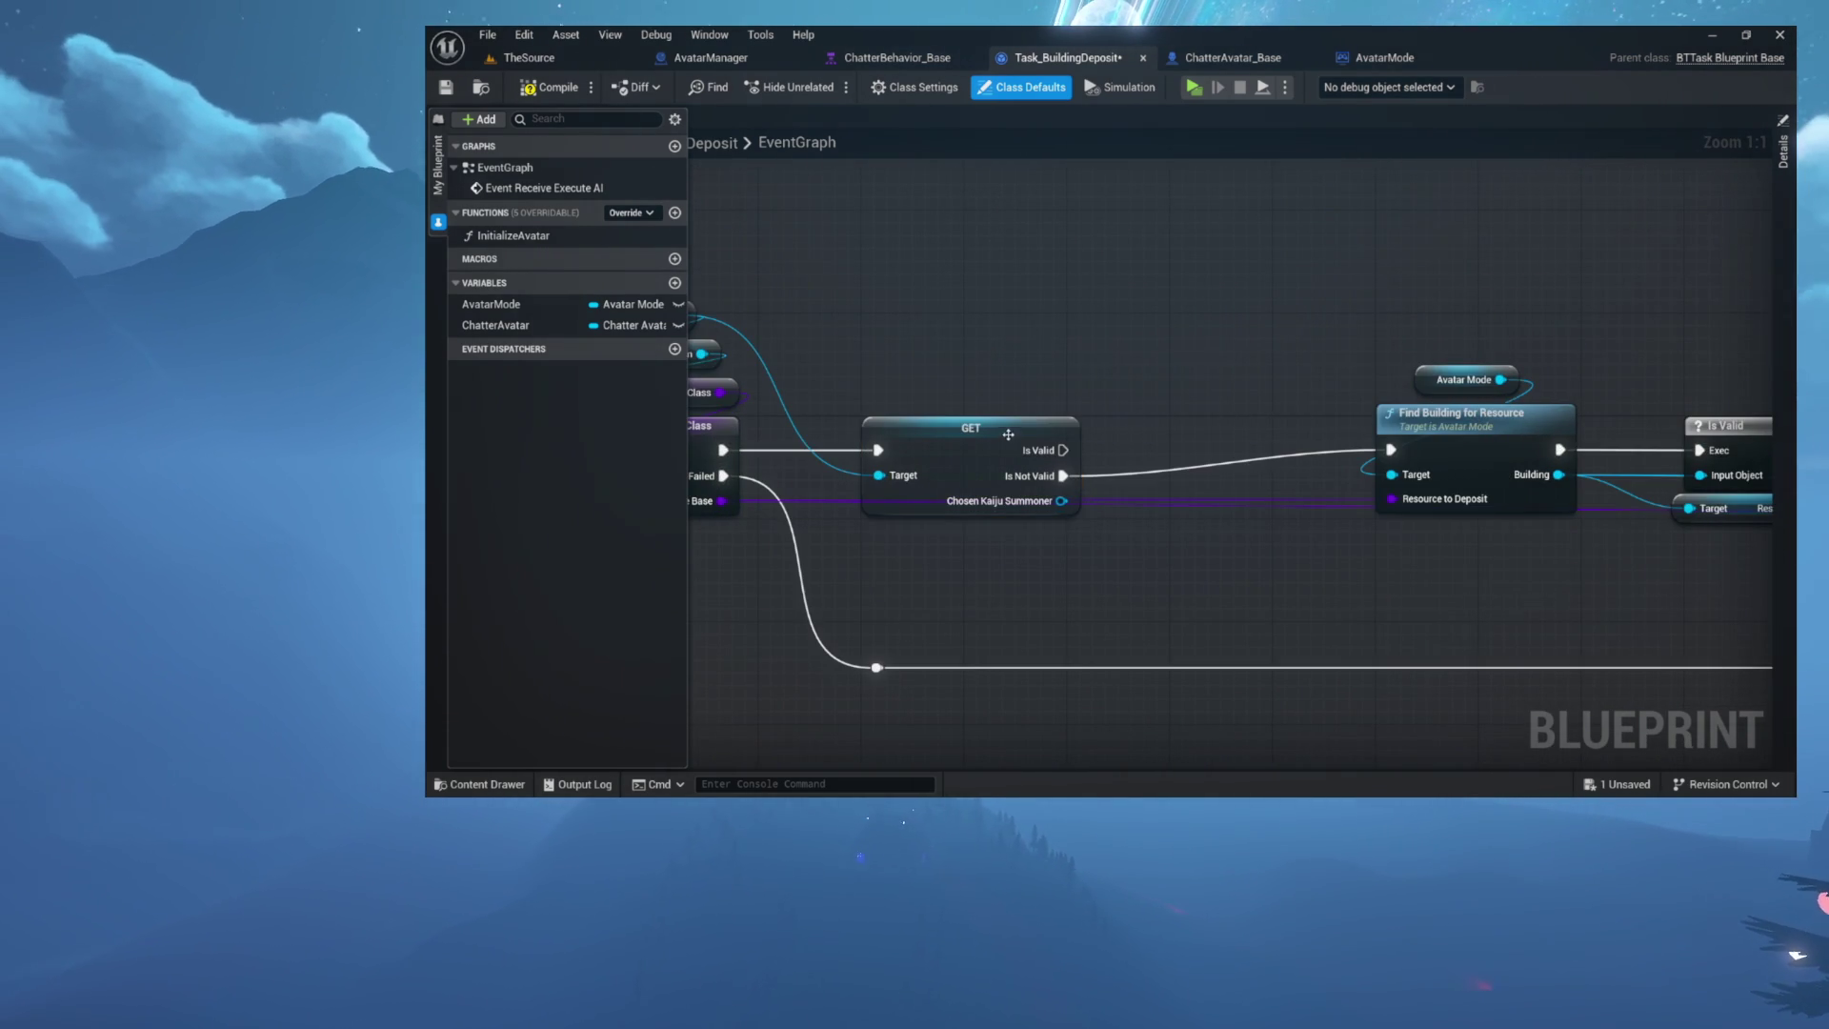
scroll(978, 498, "up", 4)
left_click_drag(978, 498, 1139, 437)
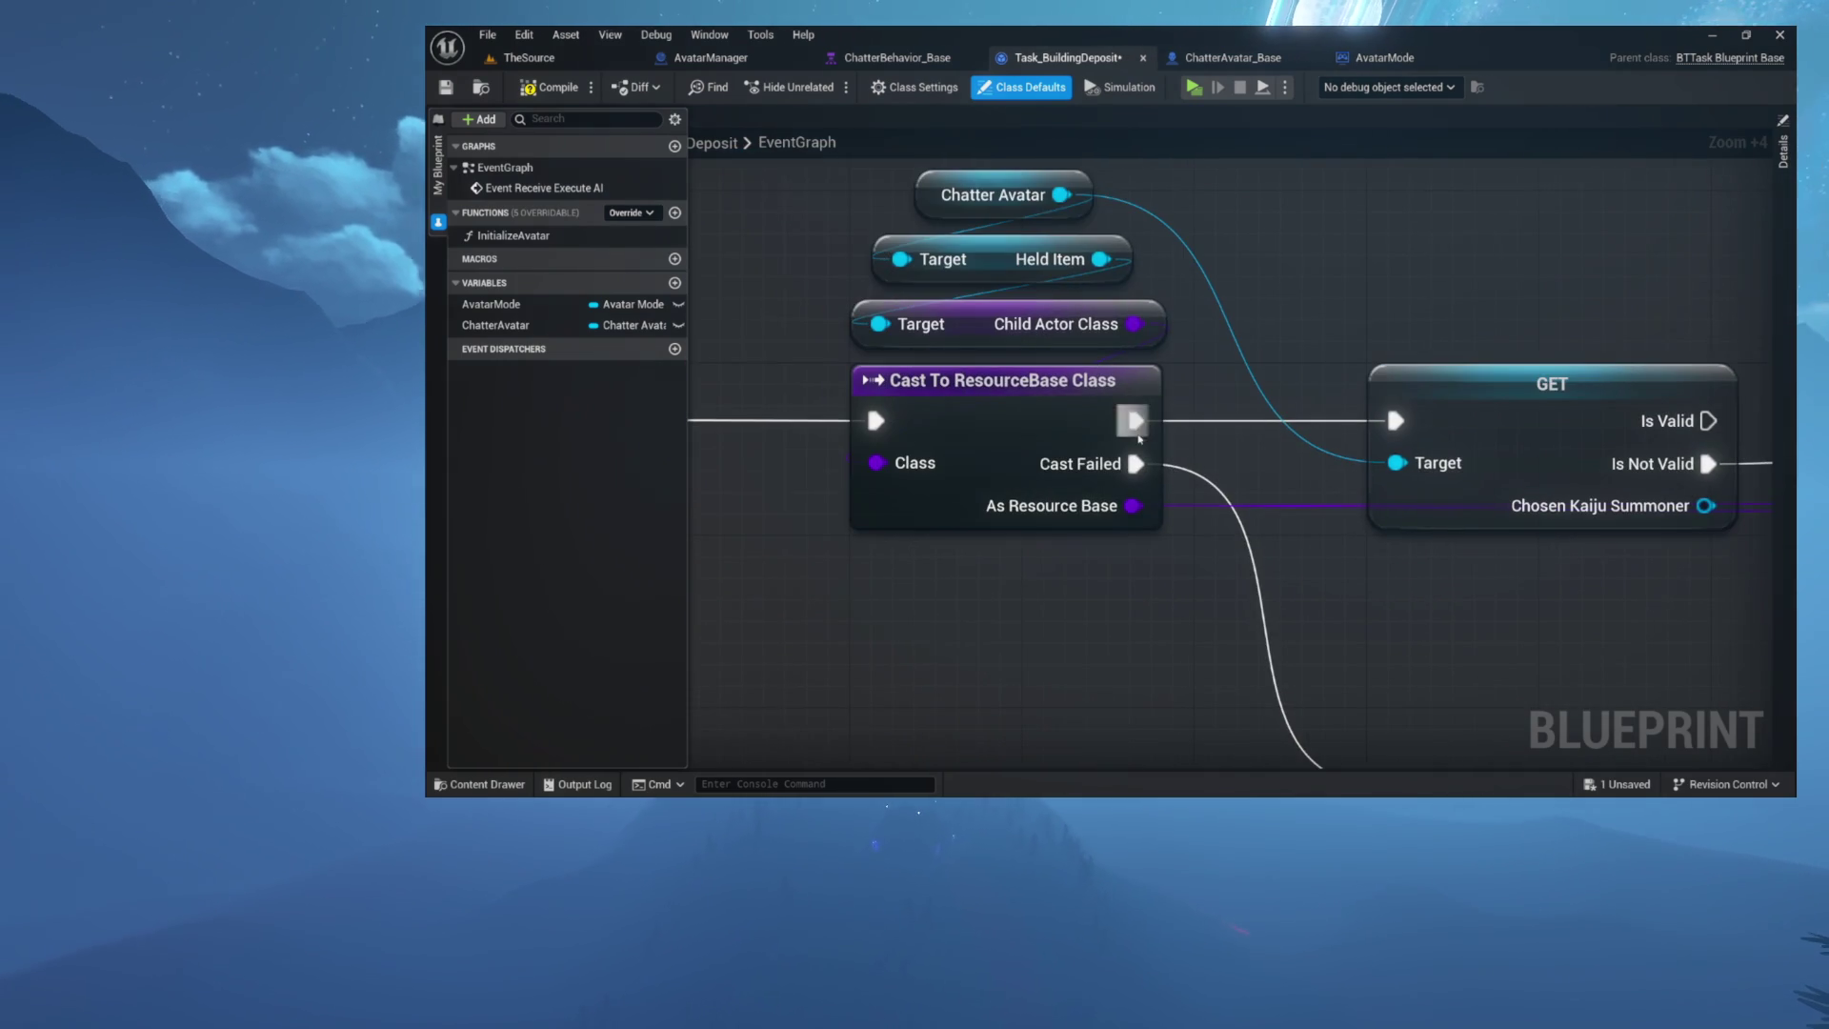
scroll(1377, 378, "down", 6)
mouse_move(1686, 381)
left_mouse_down()
mouse_move(1122, 370)
mouse_move(1033, 407)
mouse_move(870, 420)
left_mouse_up()
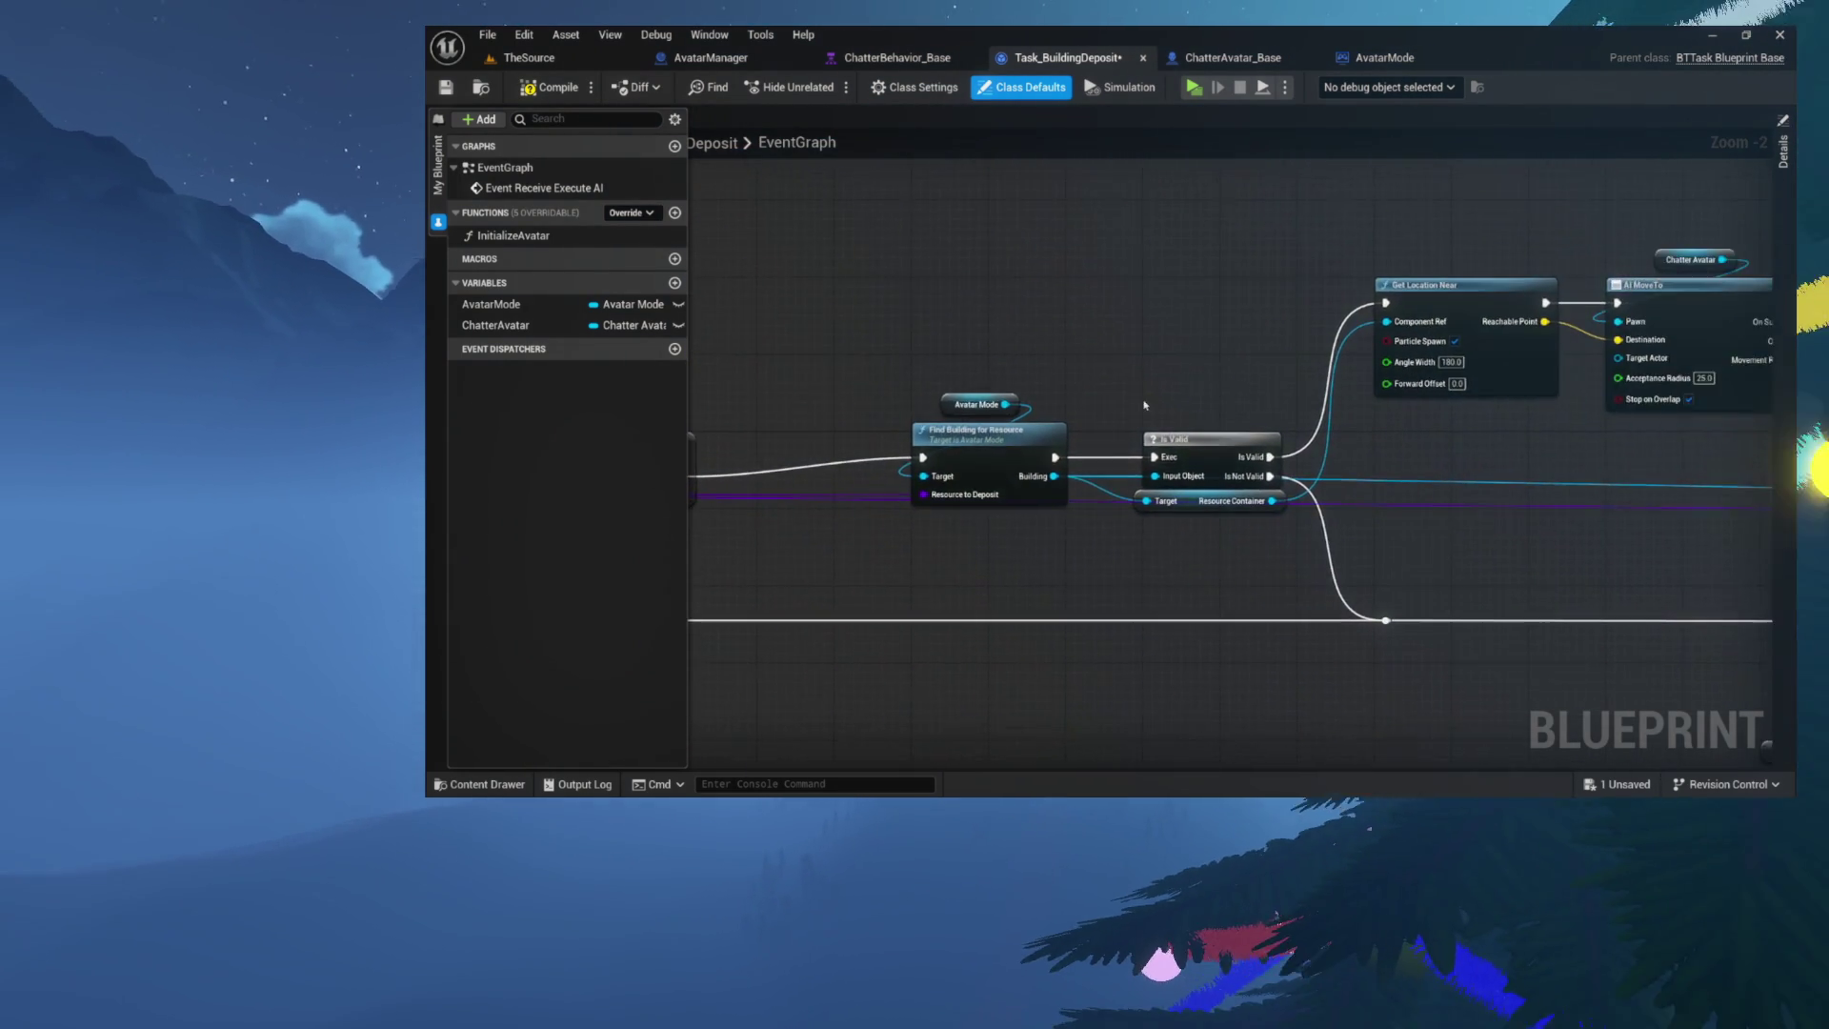
scroll(1249, 386, "down", 2)
scroll(1250, 386, "up", 4)
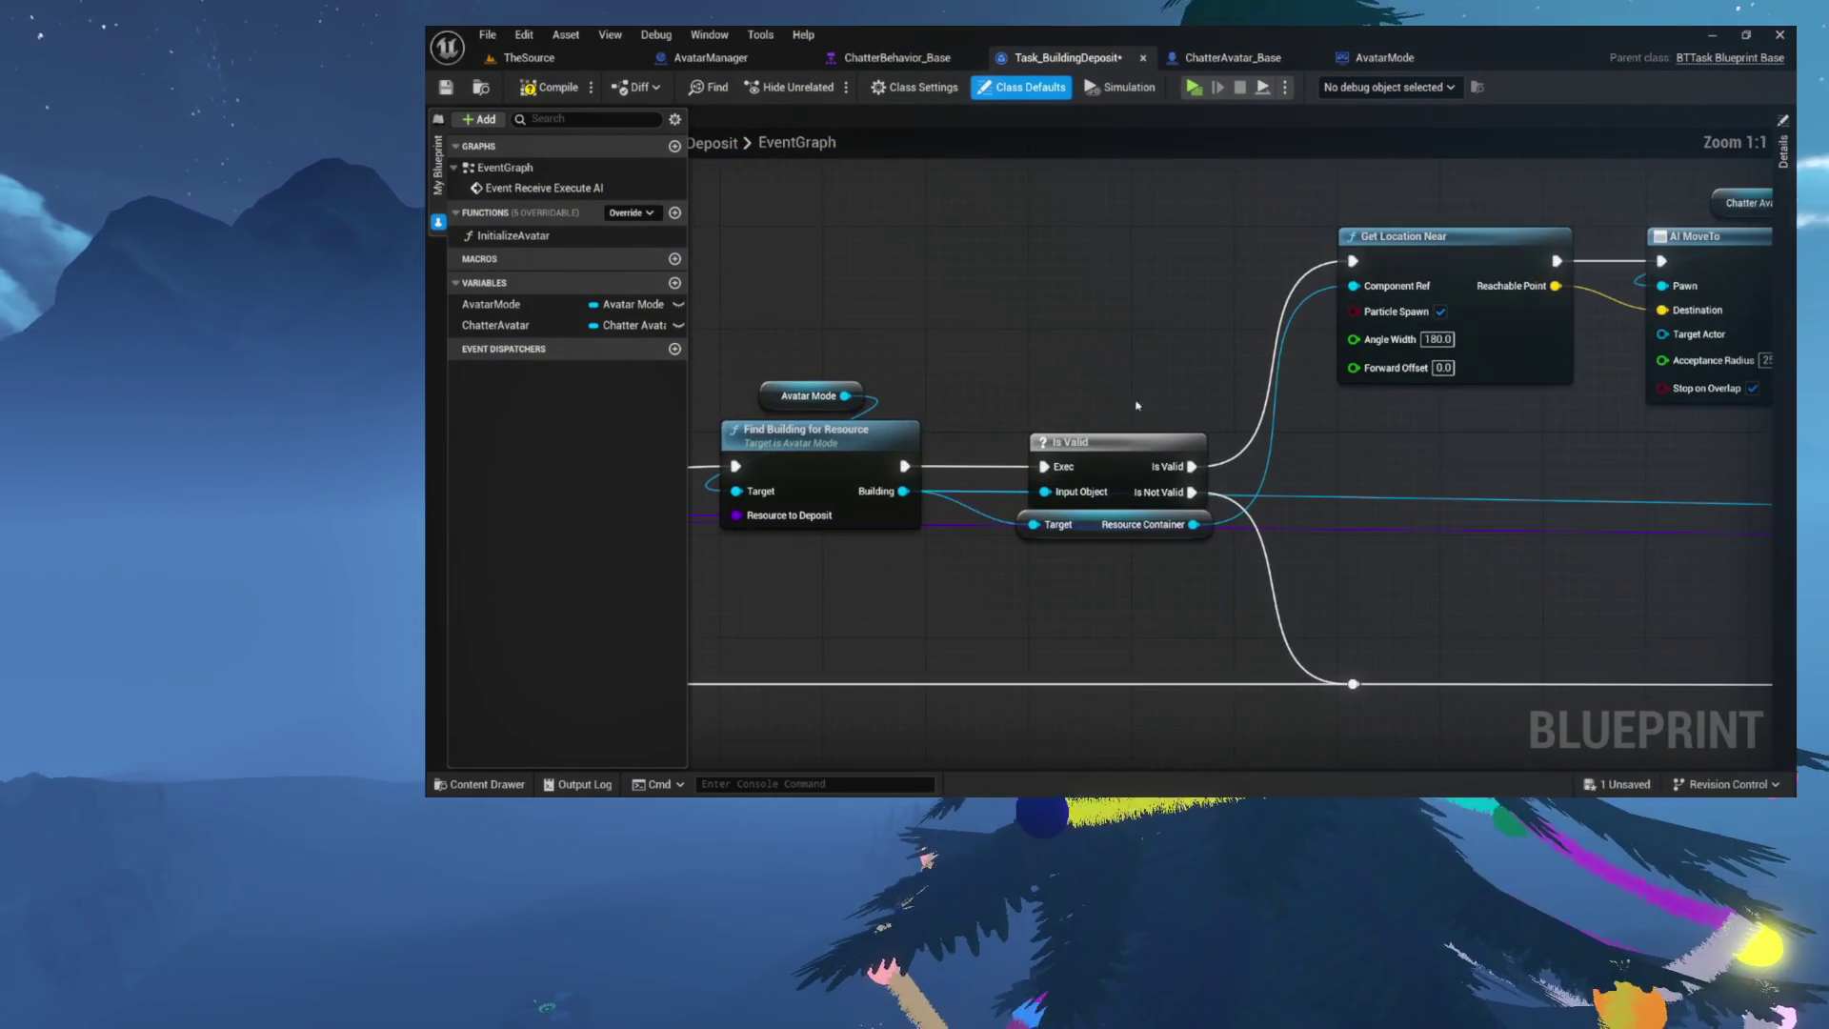
left_click_drag(960, 354, 1082, 318)
mouse_move(886, 277)
left_mouse_down()
mouse_move(1314, 580)
mouse_move(1373, 578)
left_mouse_up()
- Reposition Resource Container near Is Valid and lower Find Building for Resource with Avatar Mode
left_click(1372, 578)
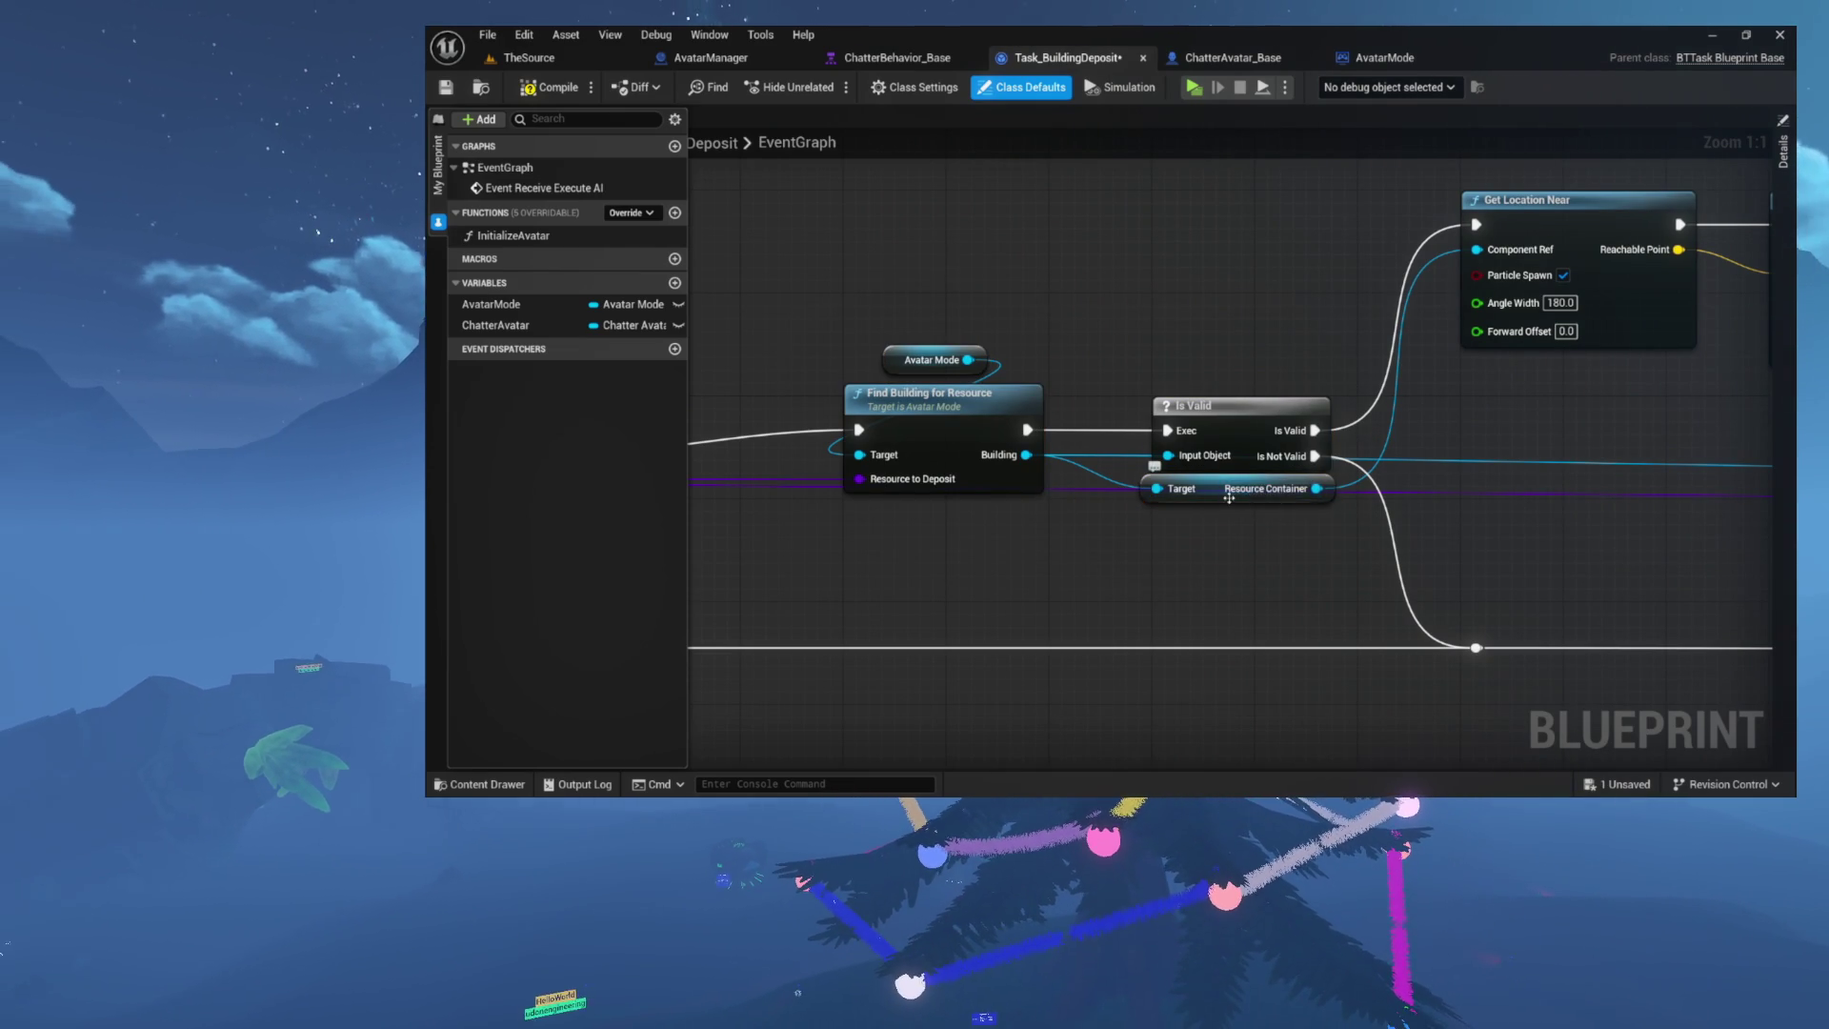
mouse_move(1195, 222)
left_mouse_down()
mouse_move(1180, 339)
mouse_move(1213, 373)
left_mouse_up()
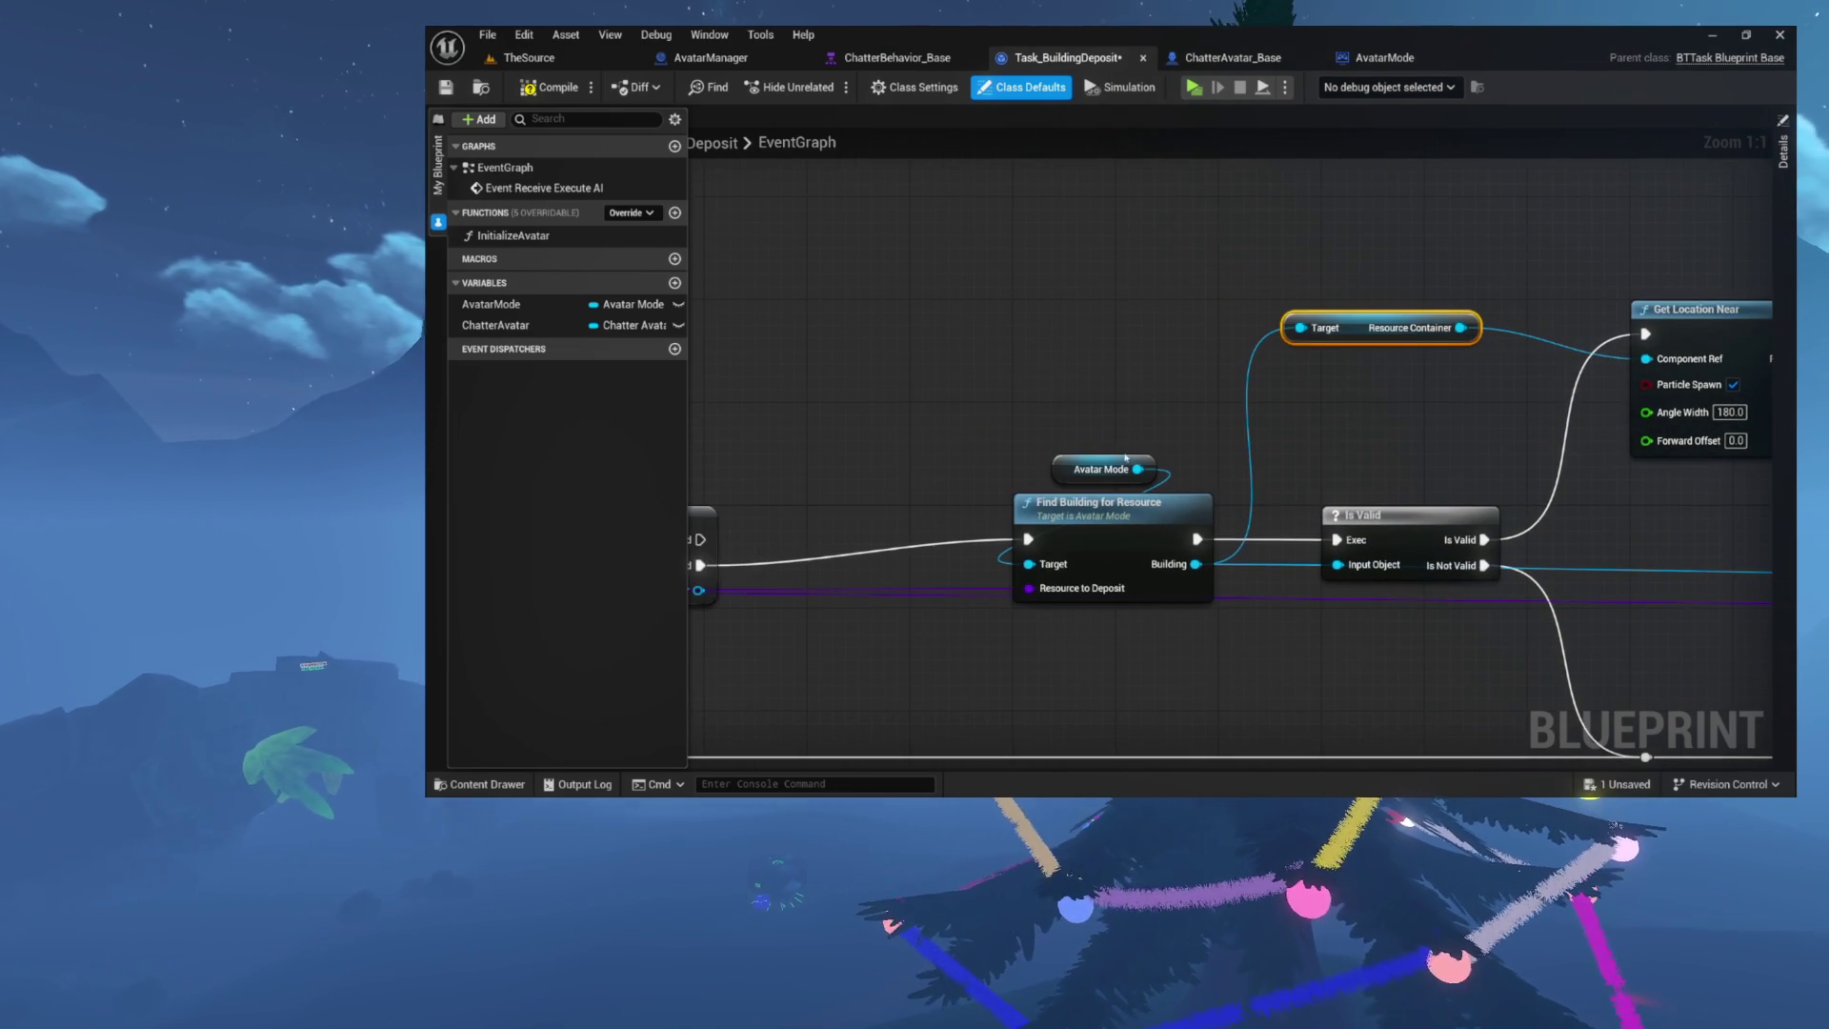
scroll(1066, 419, "down", 3)
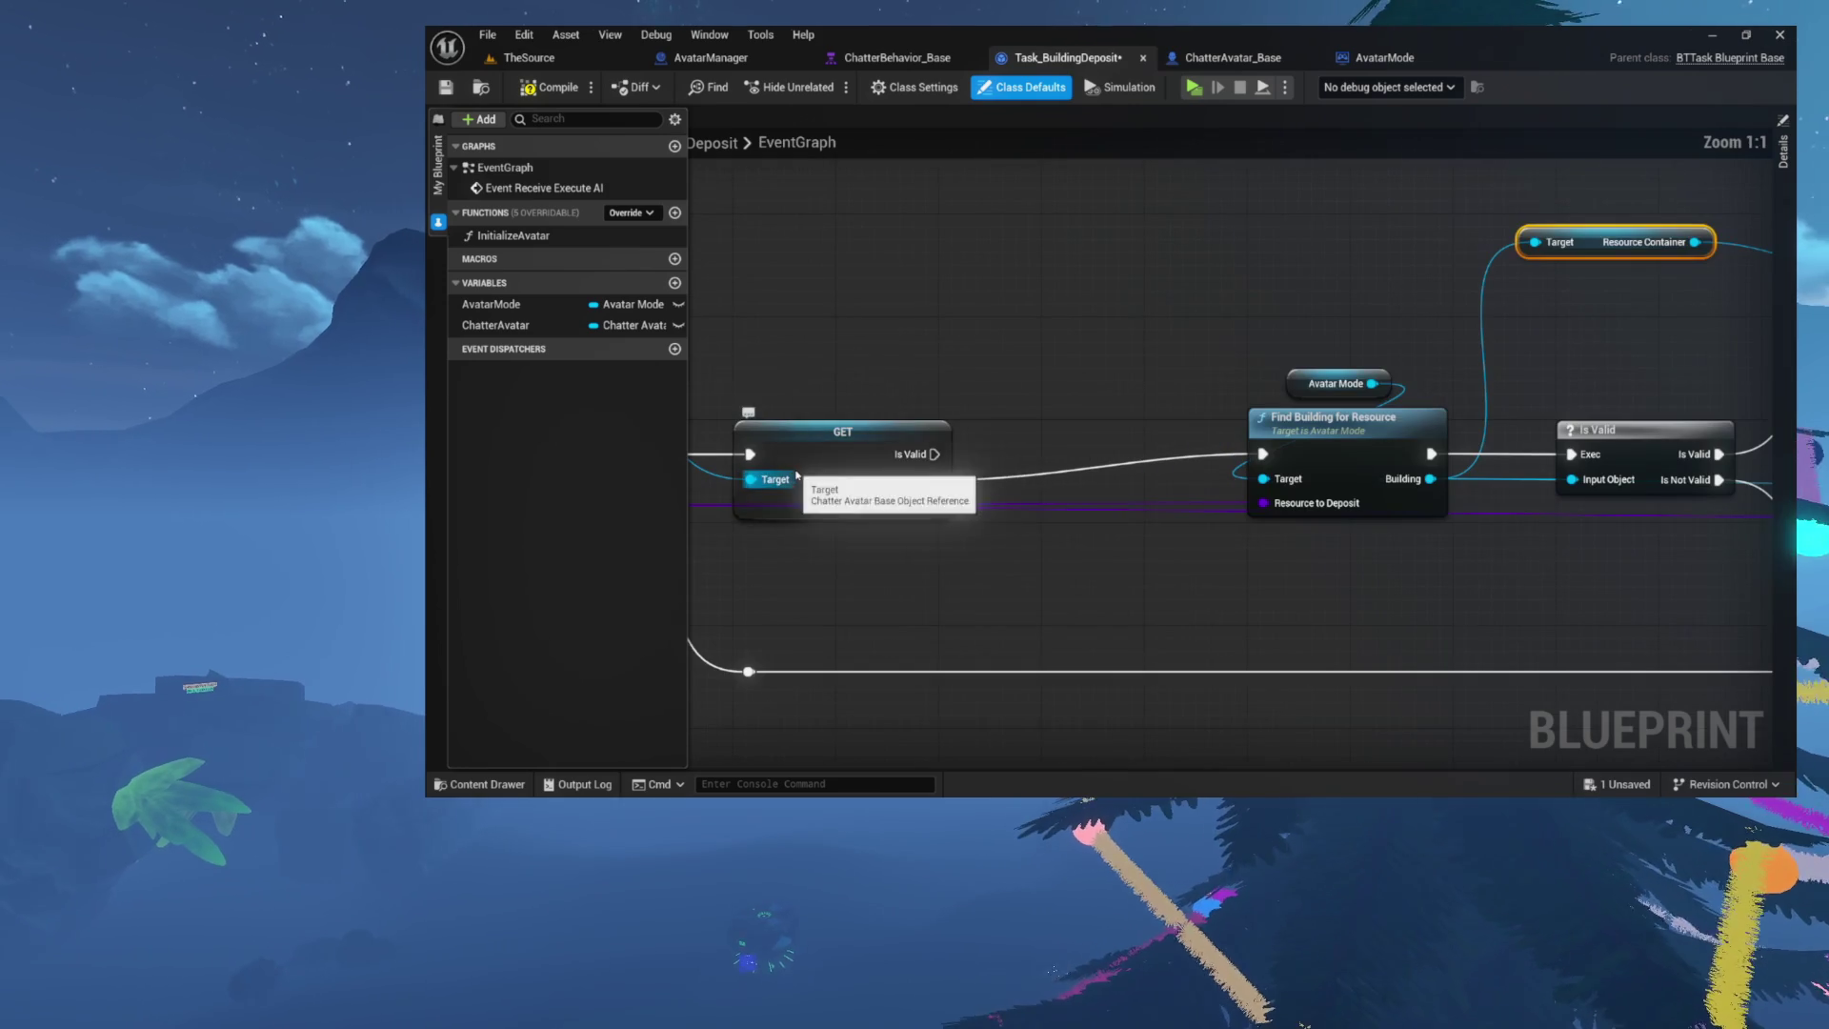
scroll(1057, 362, "up", 3)
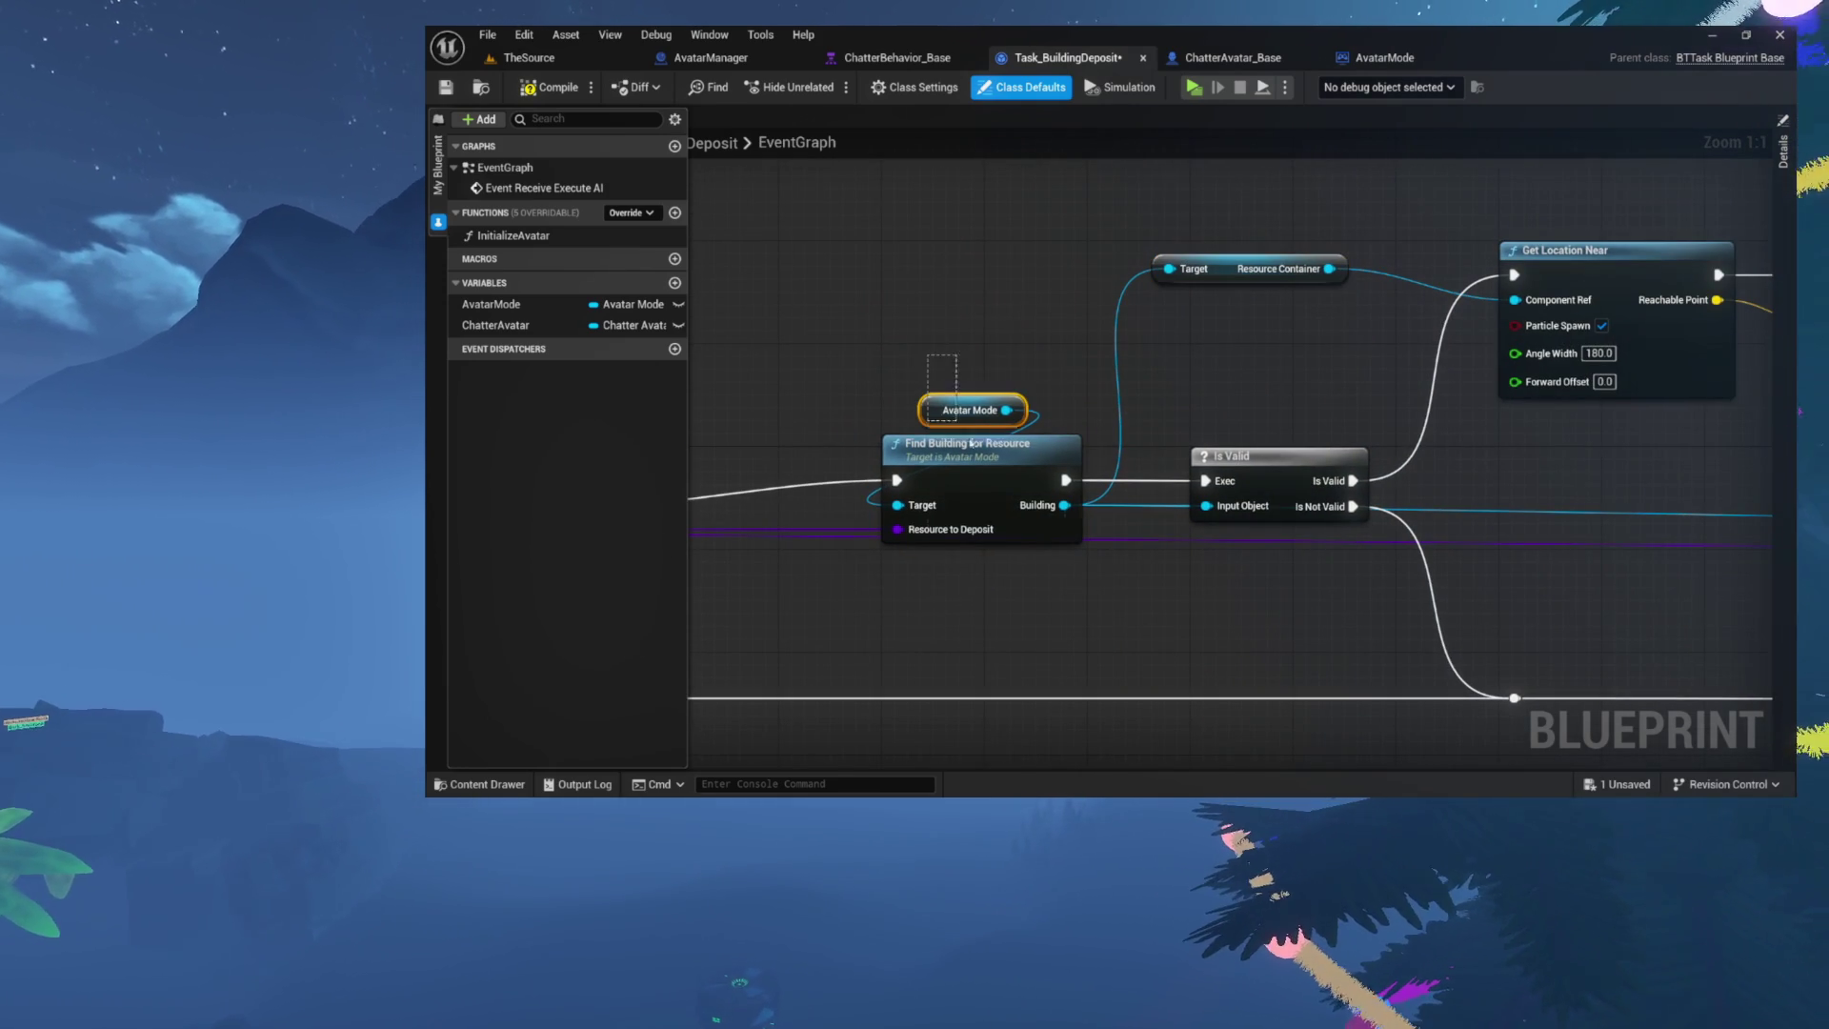
left_click_drag(943, 451, 946, 565)
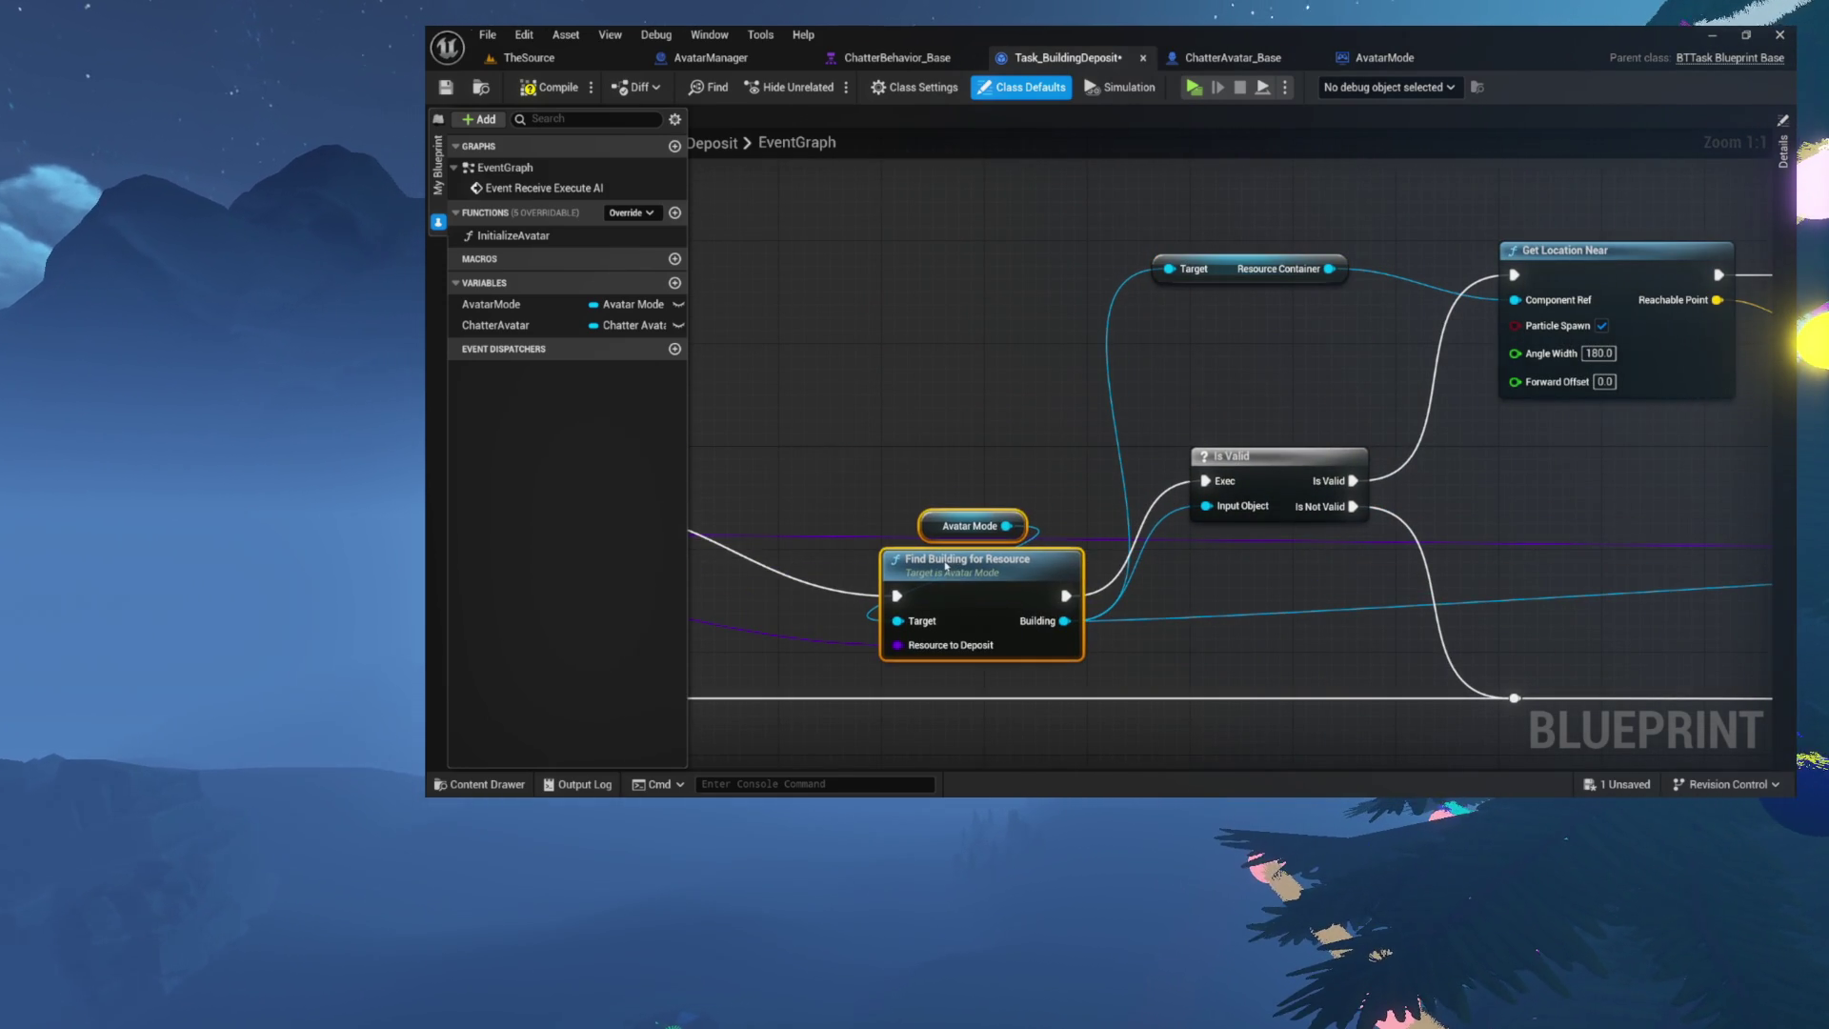
mouse_move(1045, 310)
left_mouse_down()
mouse_move(1290, 319)
mouse_move(1082, 336)
mouse_move(938, 383)
left_mouse_up()
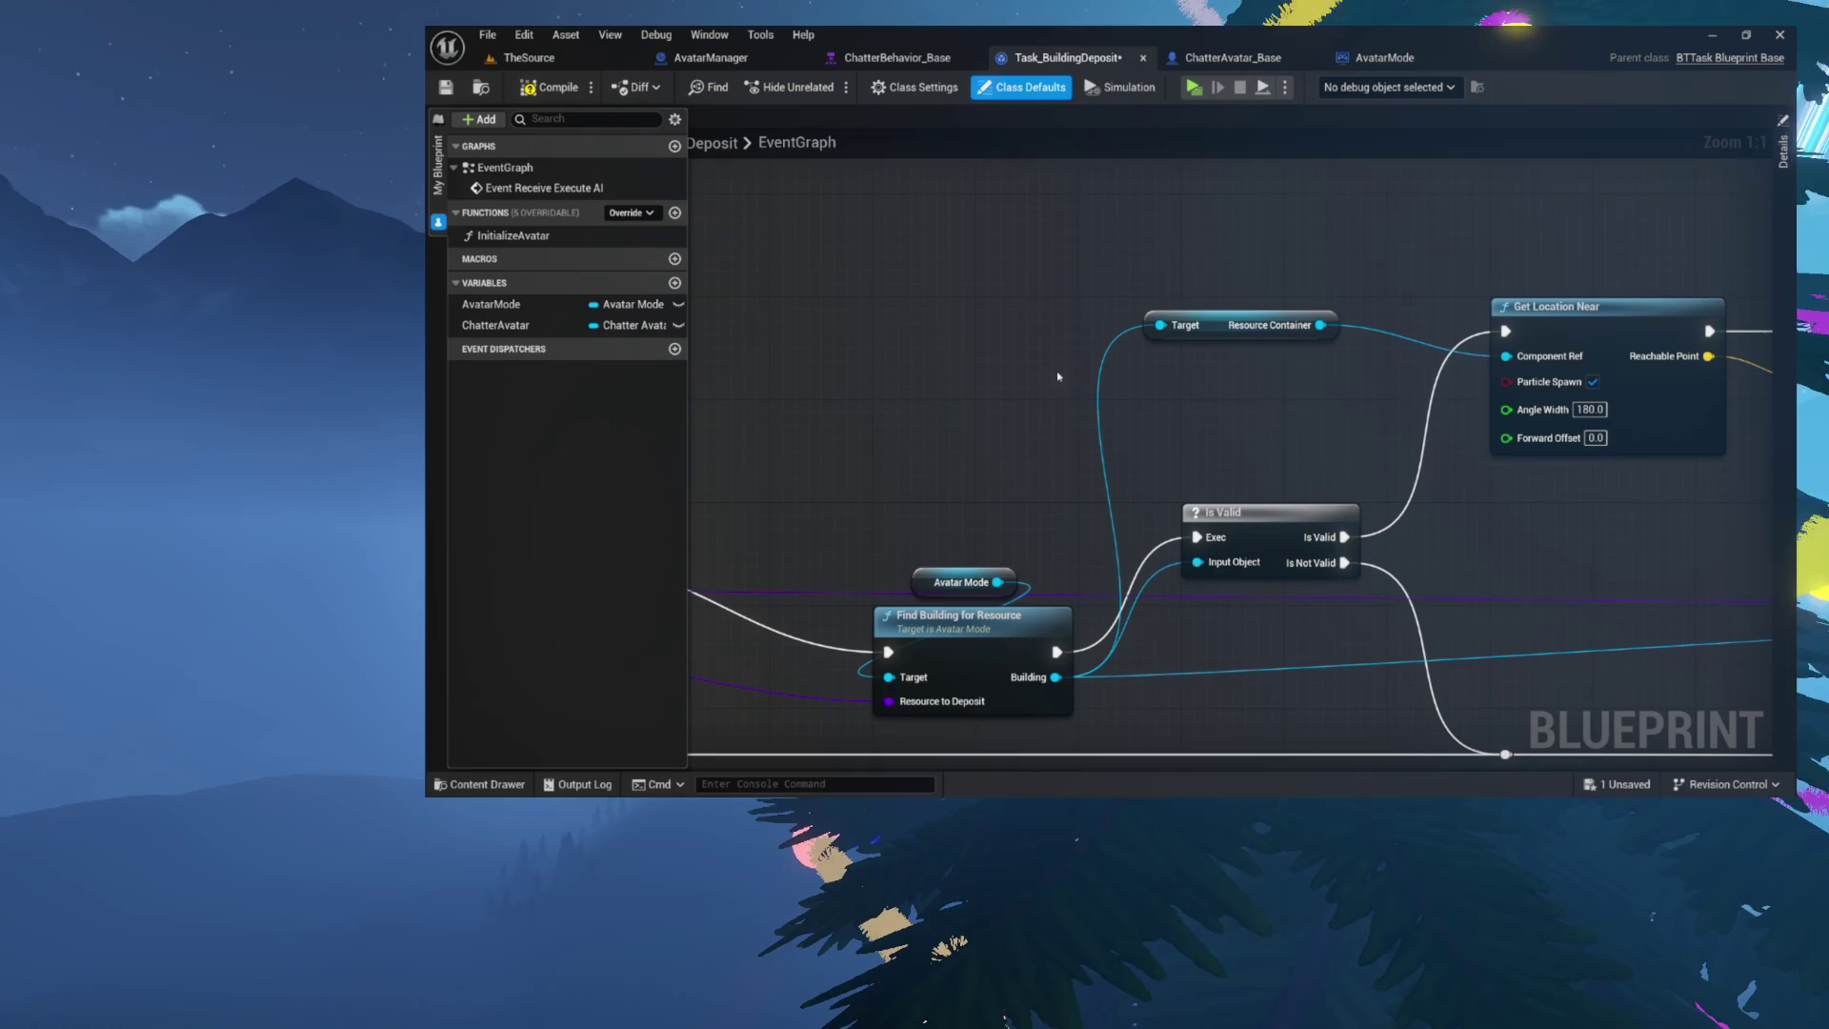
left_click_drag(1217, 330, 1169, 454)
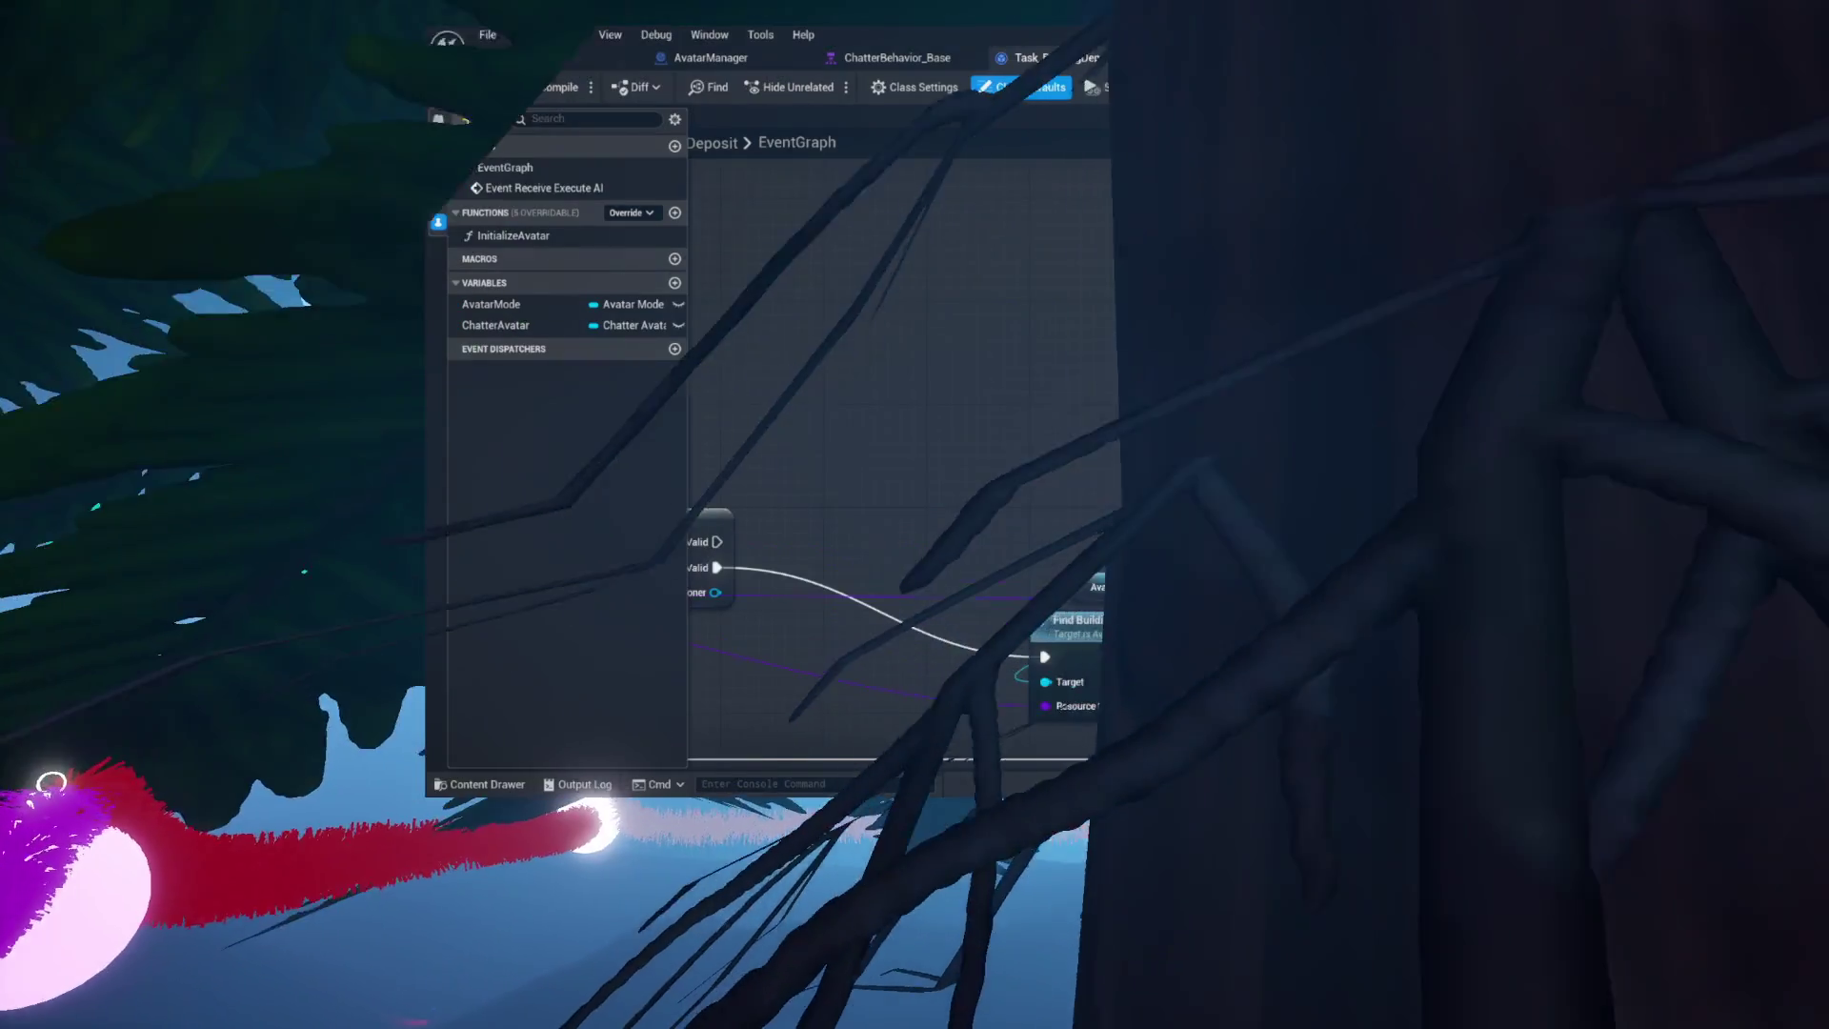
- Add a Select node feeding Get Location Near's Component Ref and move it up
left_click_drag(1412, 458, 1459, 345)
type("select")
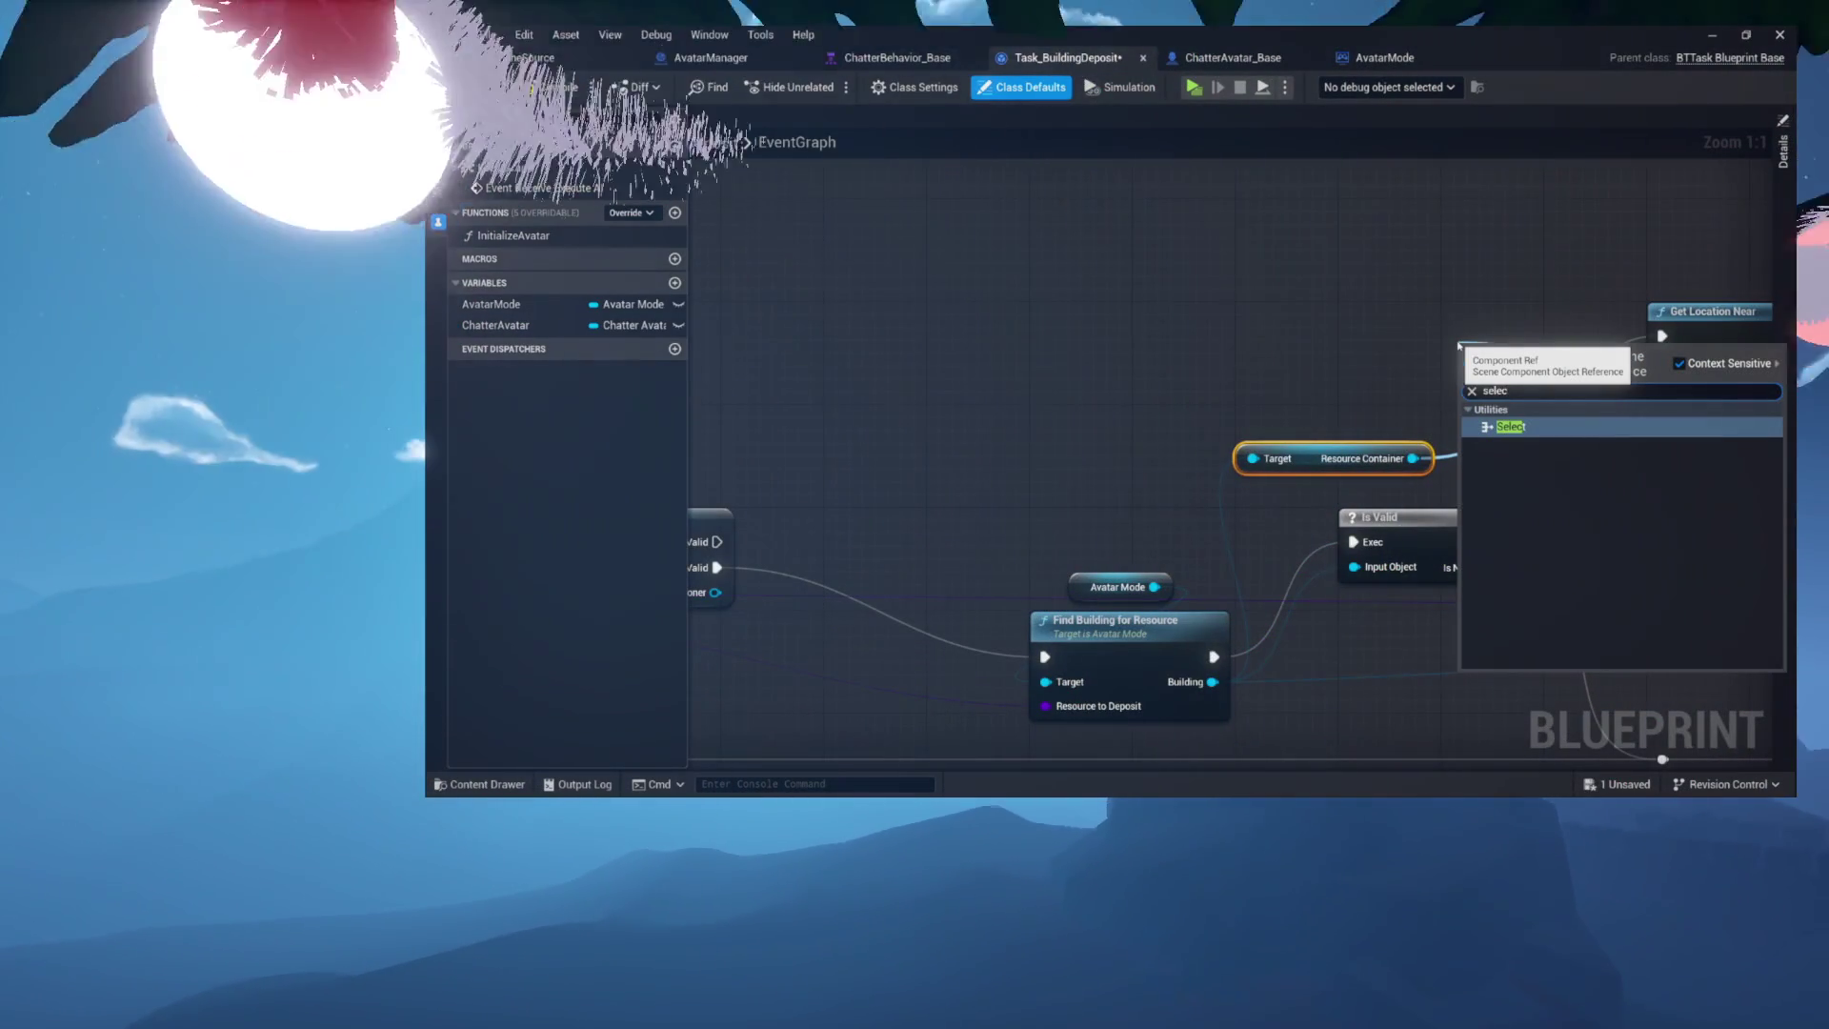
left_click(1515, 419)
mouse_move(1520, 372)
left_mouse_down()
mouse_move(1414, 266)
mouse_move(1324, 277)
left_mouse_up()
- Bring the Cast and GET nodes into view and drag a wire from Chatter Avatar
left_click_drag(1064, 353, 1003, 367)
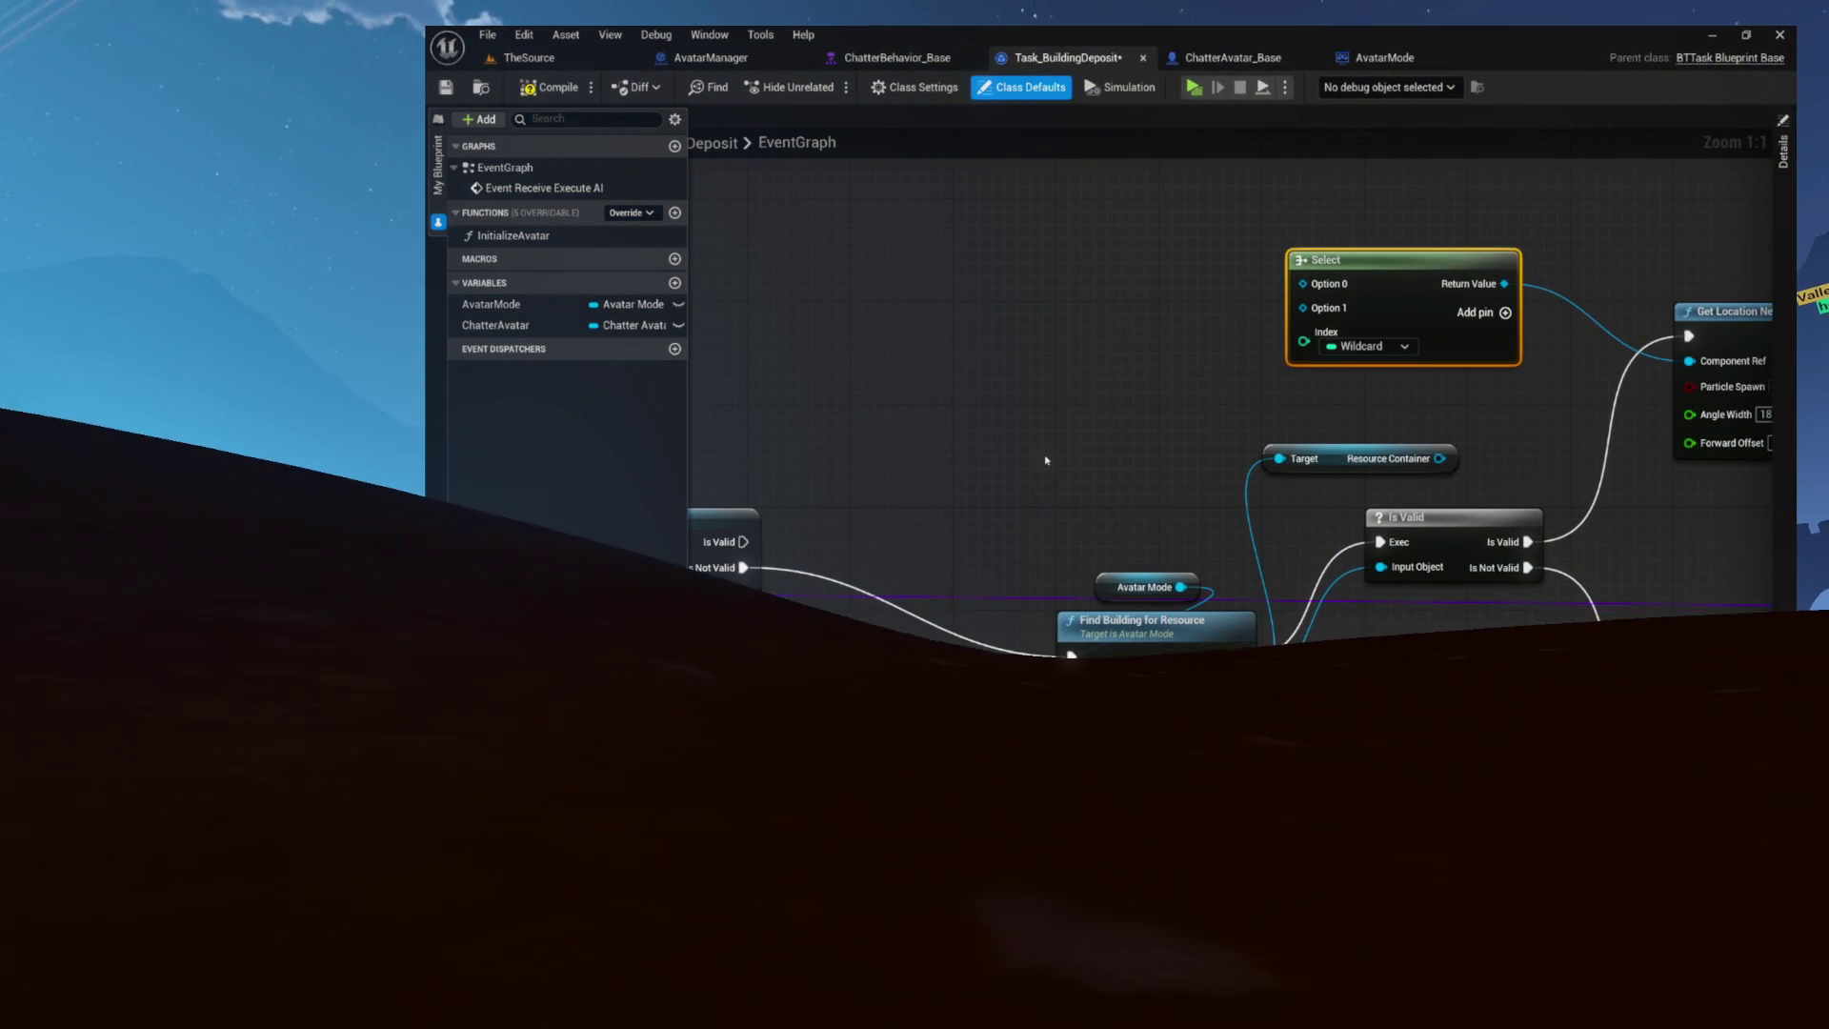
mouse_move(781, 495)
left_mouse_down()
mouse_move(939, 469)
mouse_move(841, 441)
mouse_move(820, 449)
mouse_move(1245, 430)
left_mouse_up()
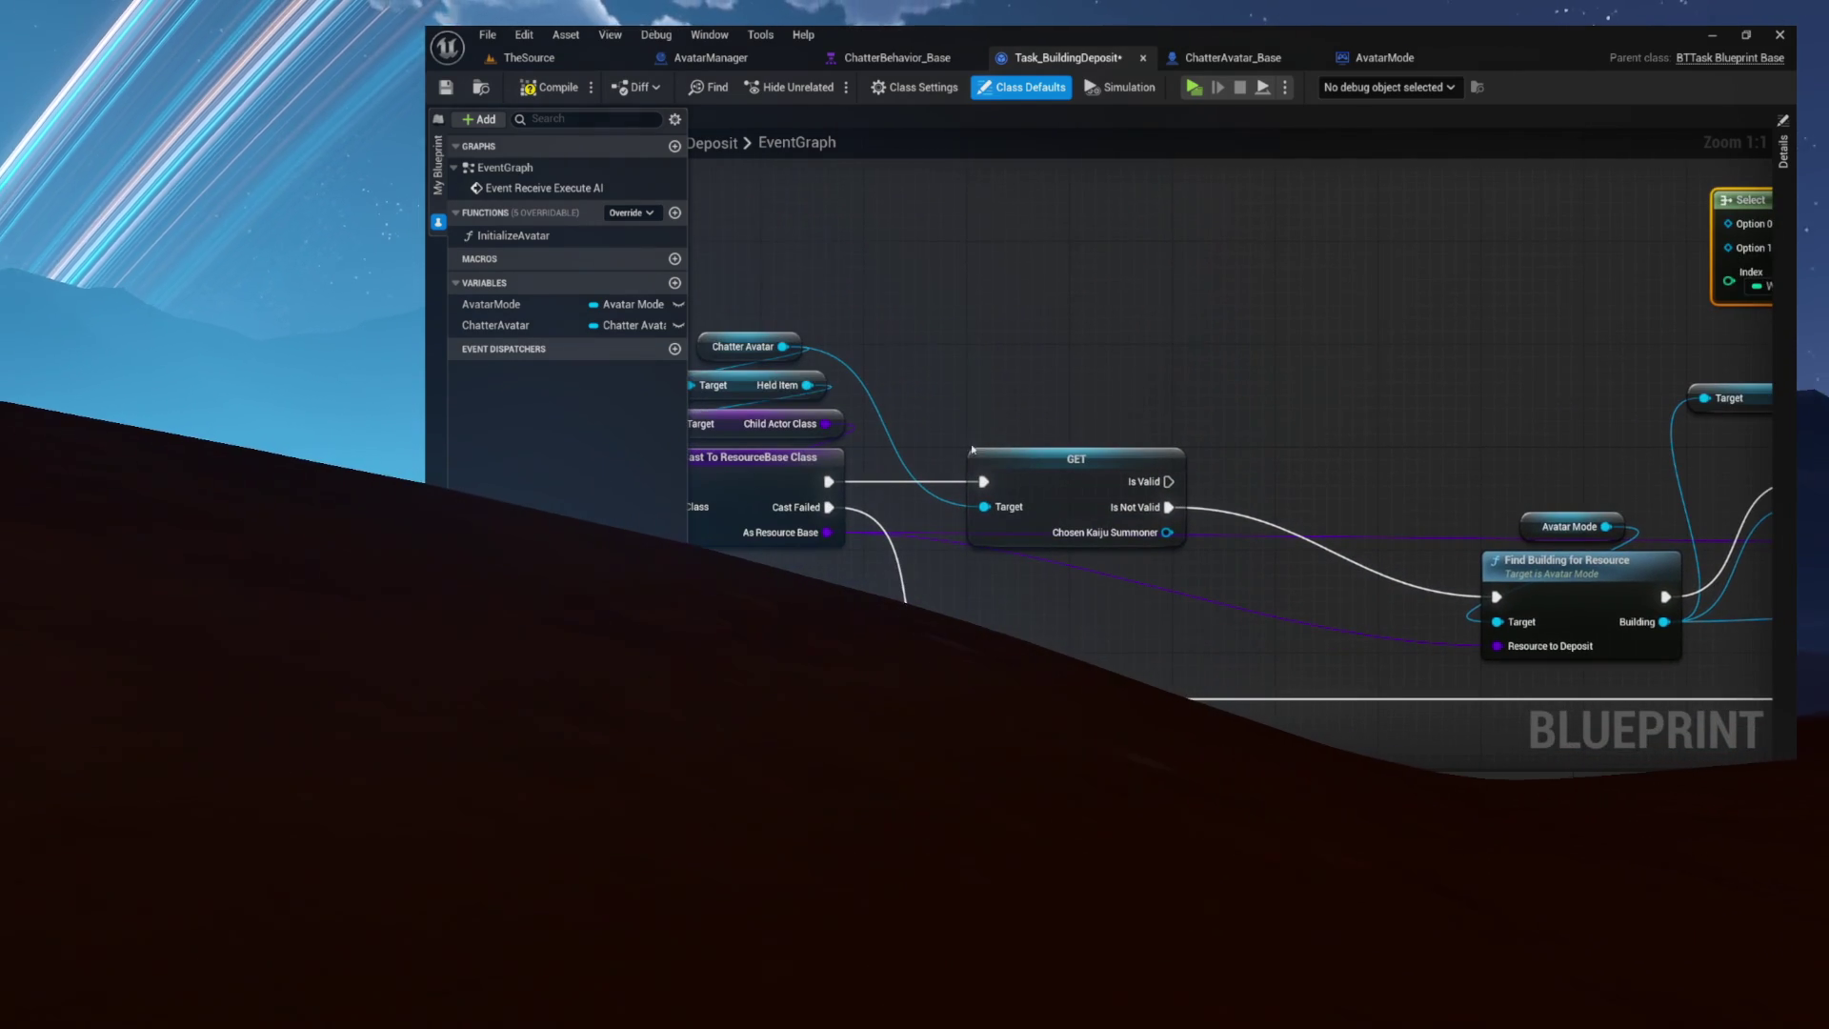
left_click_drag(782, 346, 1011, 283)
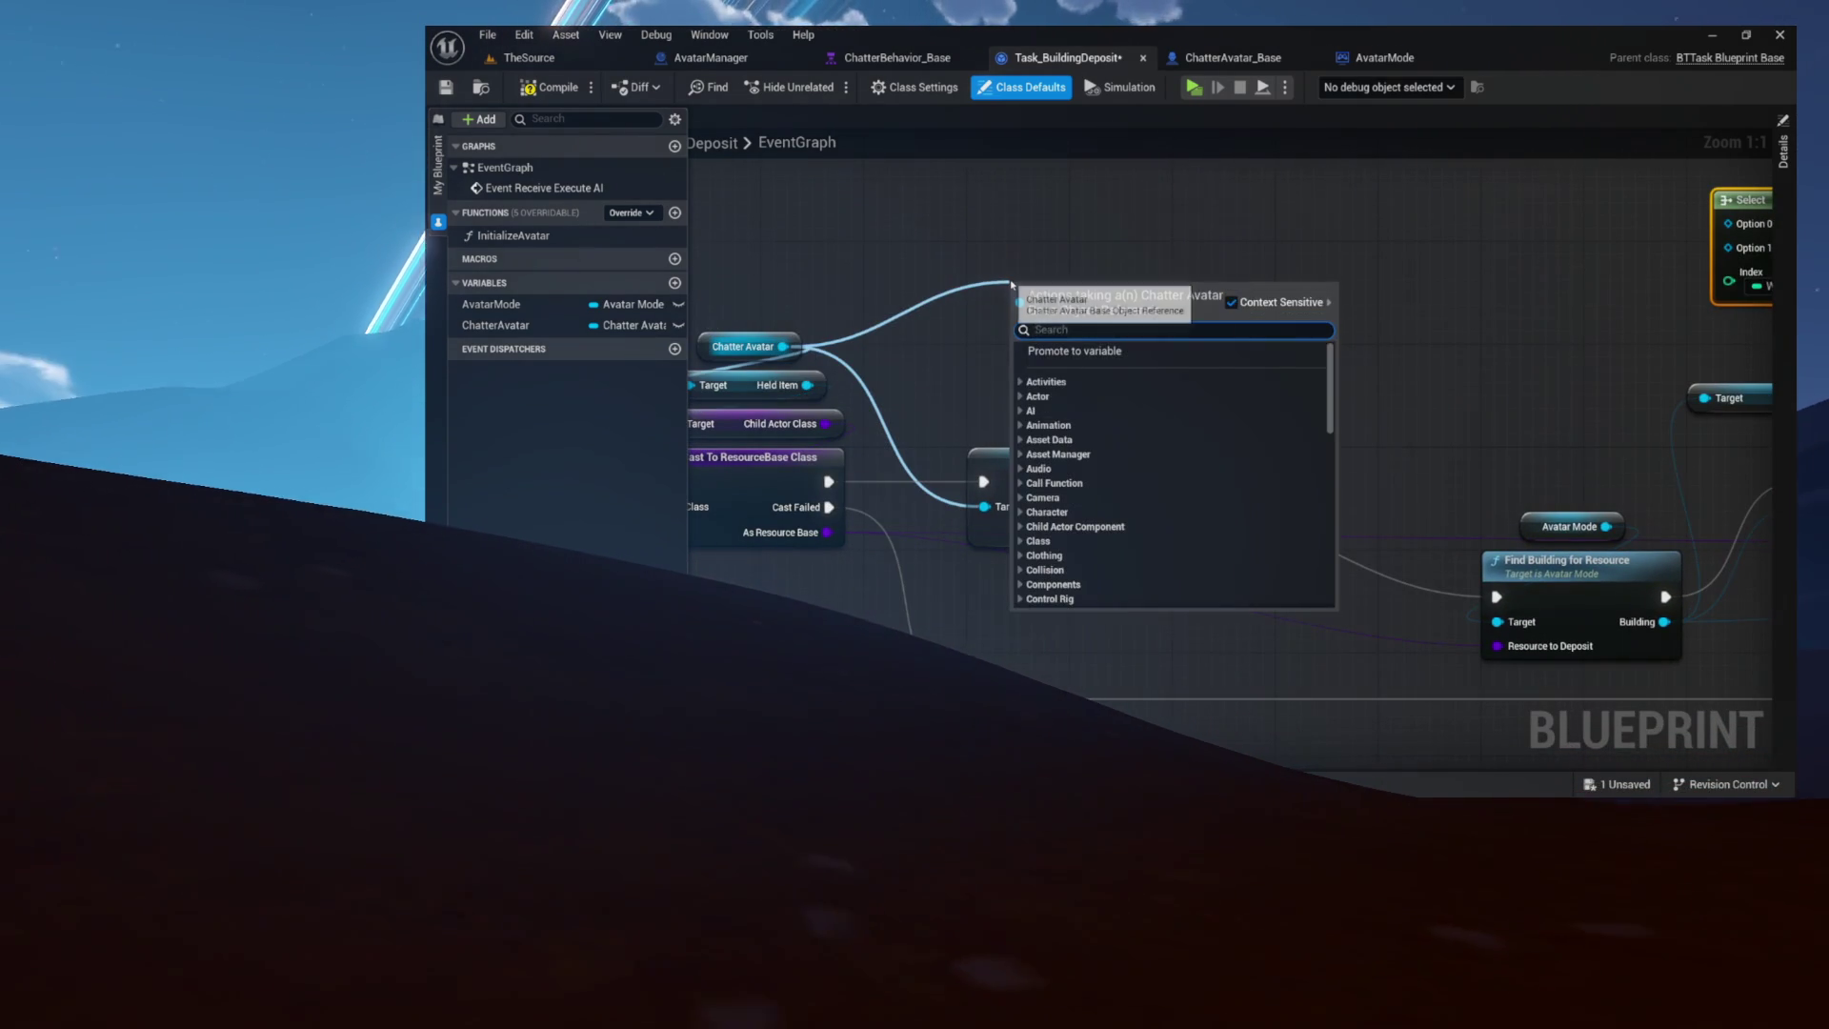
- Add a Chosen Kaiju Summoner getter for Chatter Avatar
type("get")
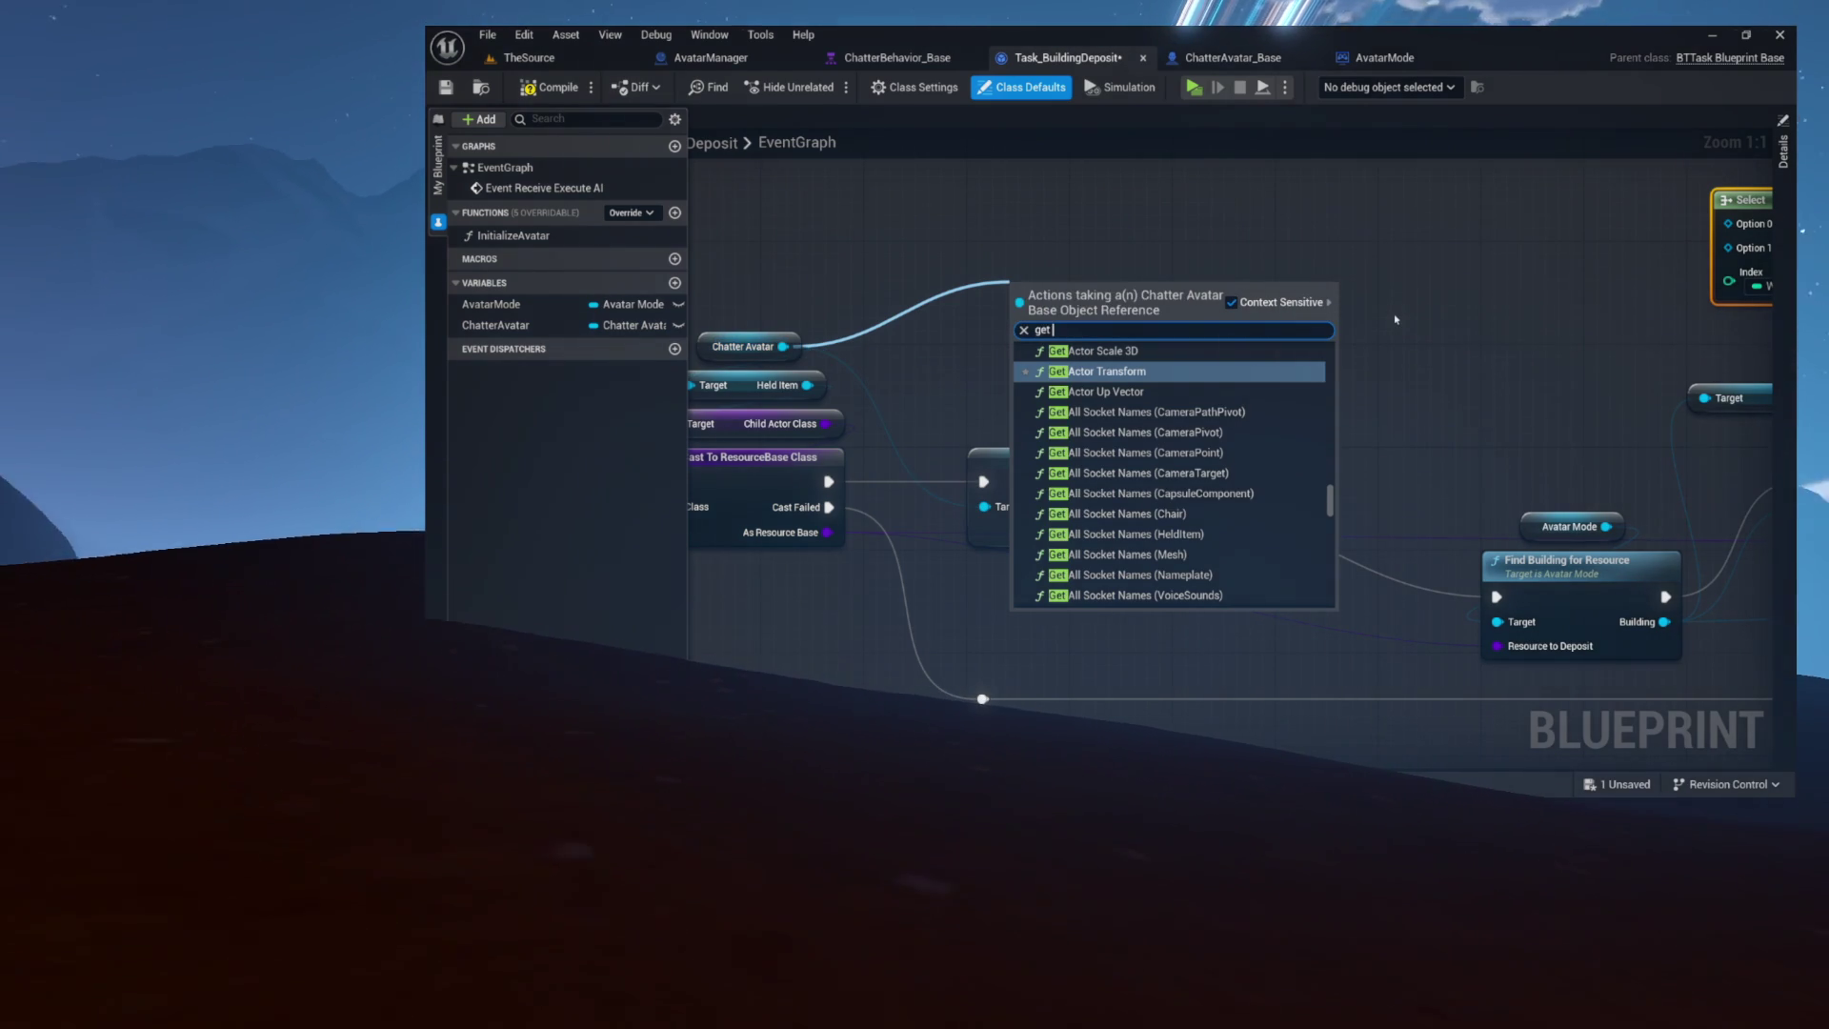
type(" chosen")
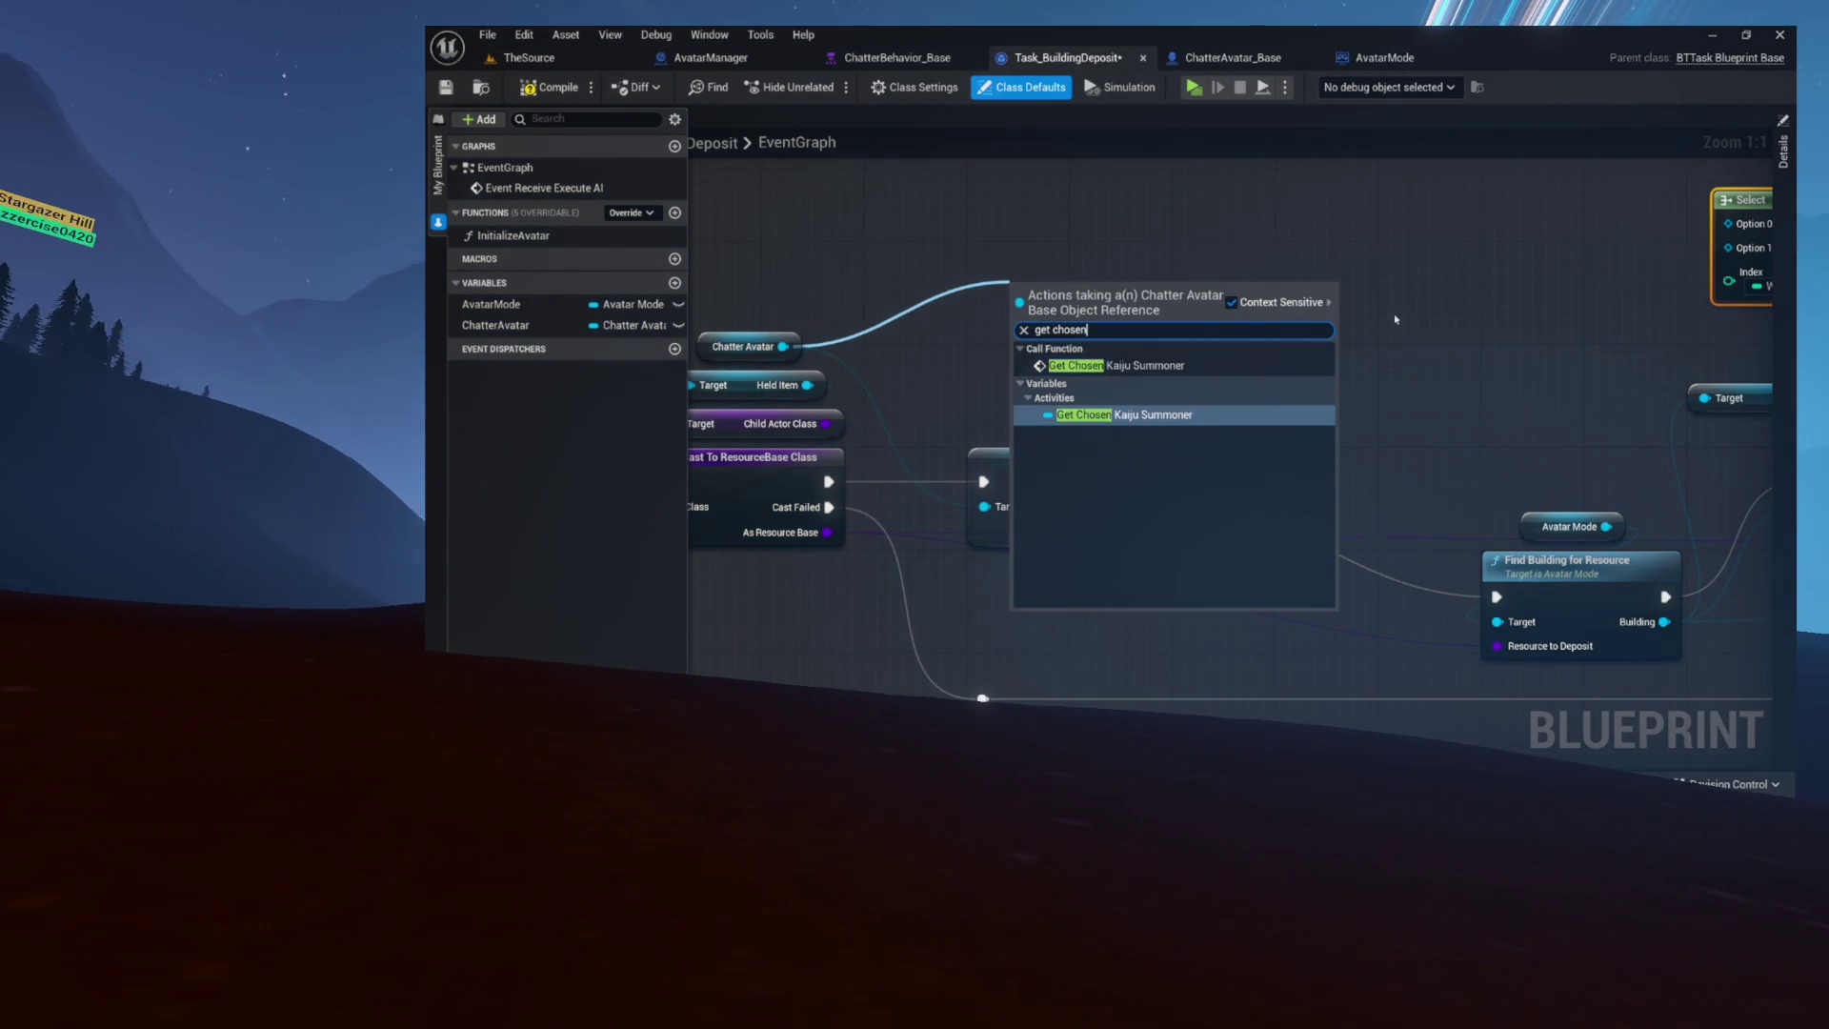
key("Return")
left_click_drag(1197, 396, 1041, 430)
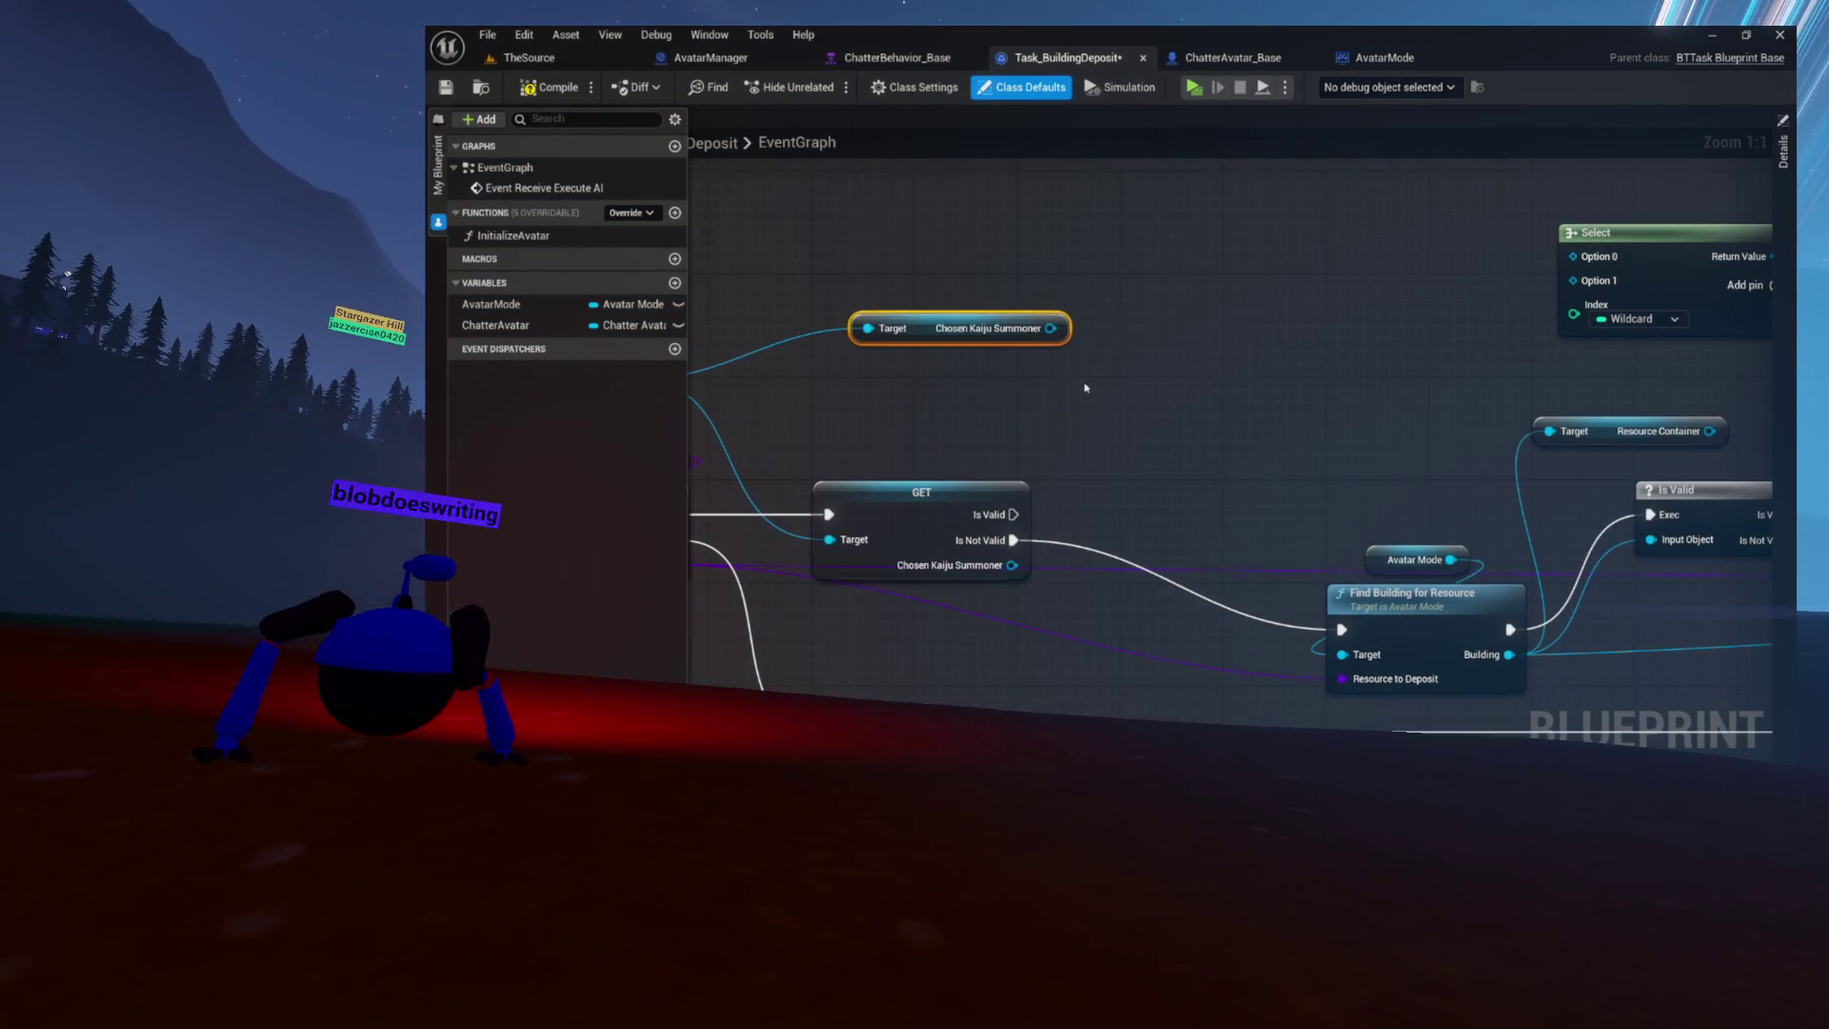
- Add a Get Resource Container node off Chosen Kaiju Summoner, placed beneath the first
left_click_drag(1052, 330, 1150, 318)
type("get ")
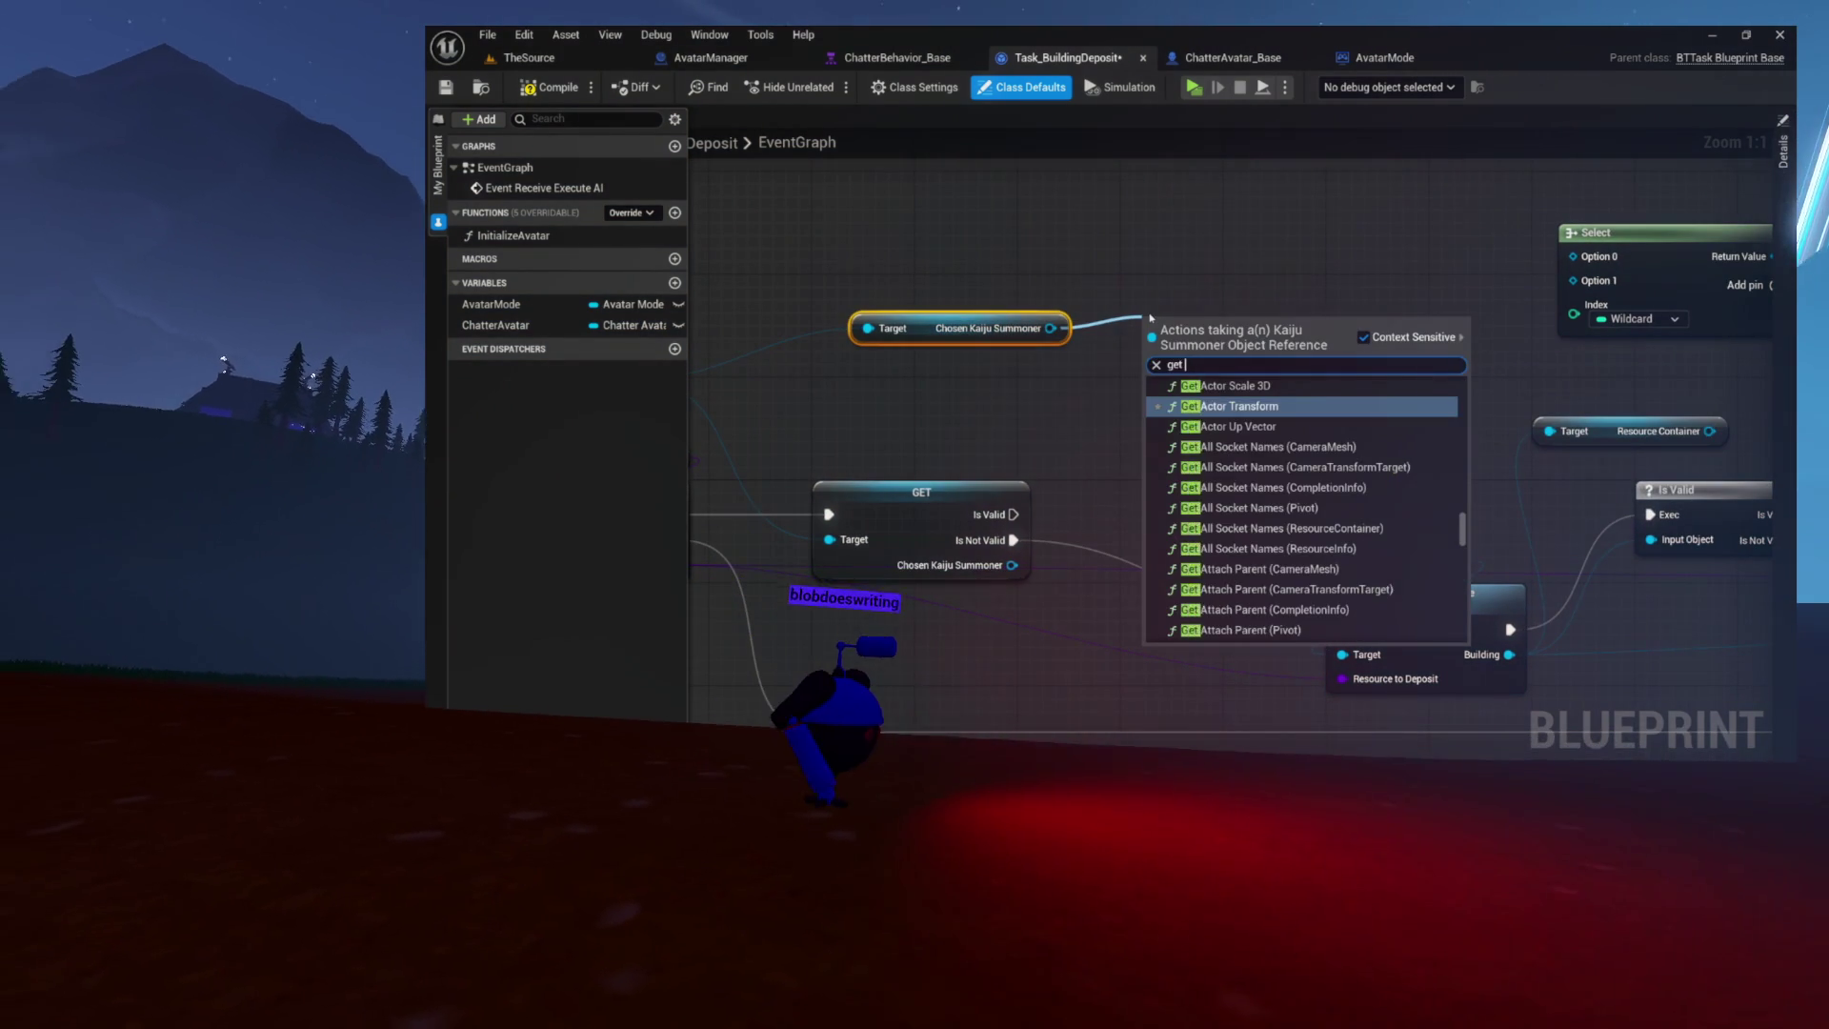
type("resource contain")
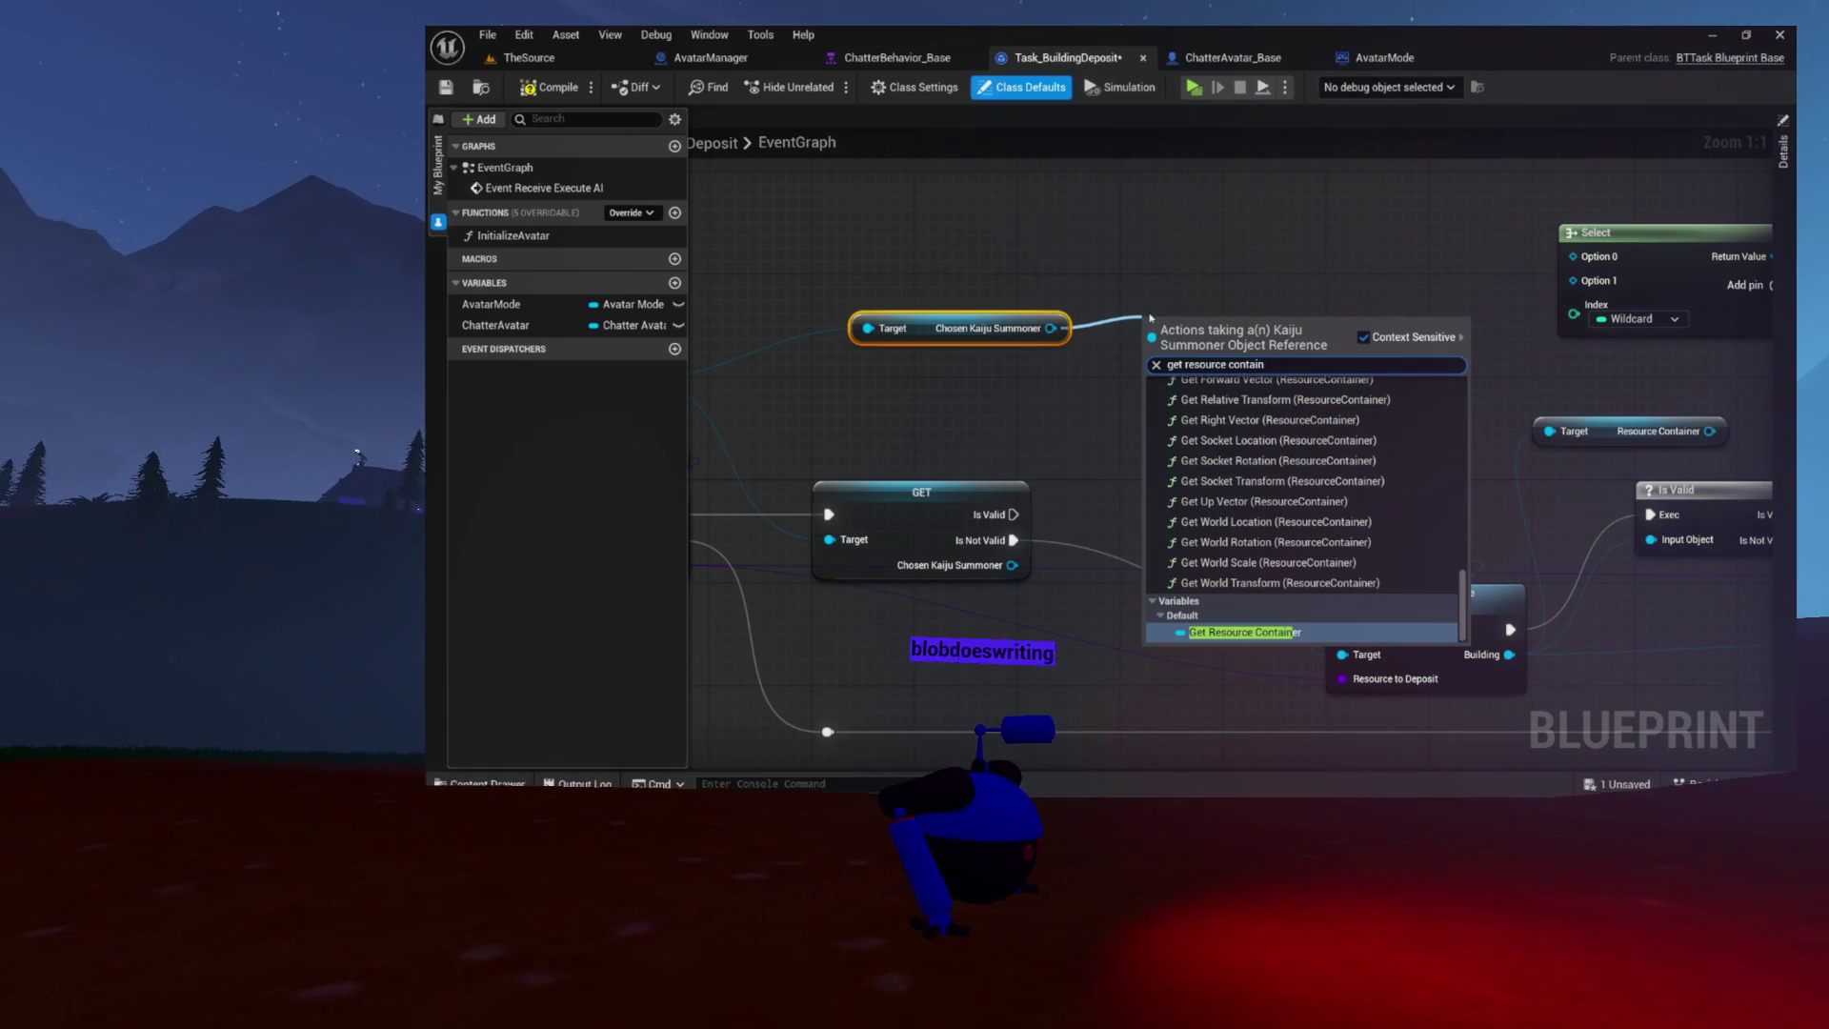
key("Return")
left_click_drag(1529, 445, 1388, 470)
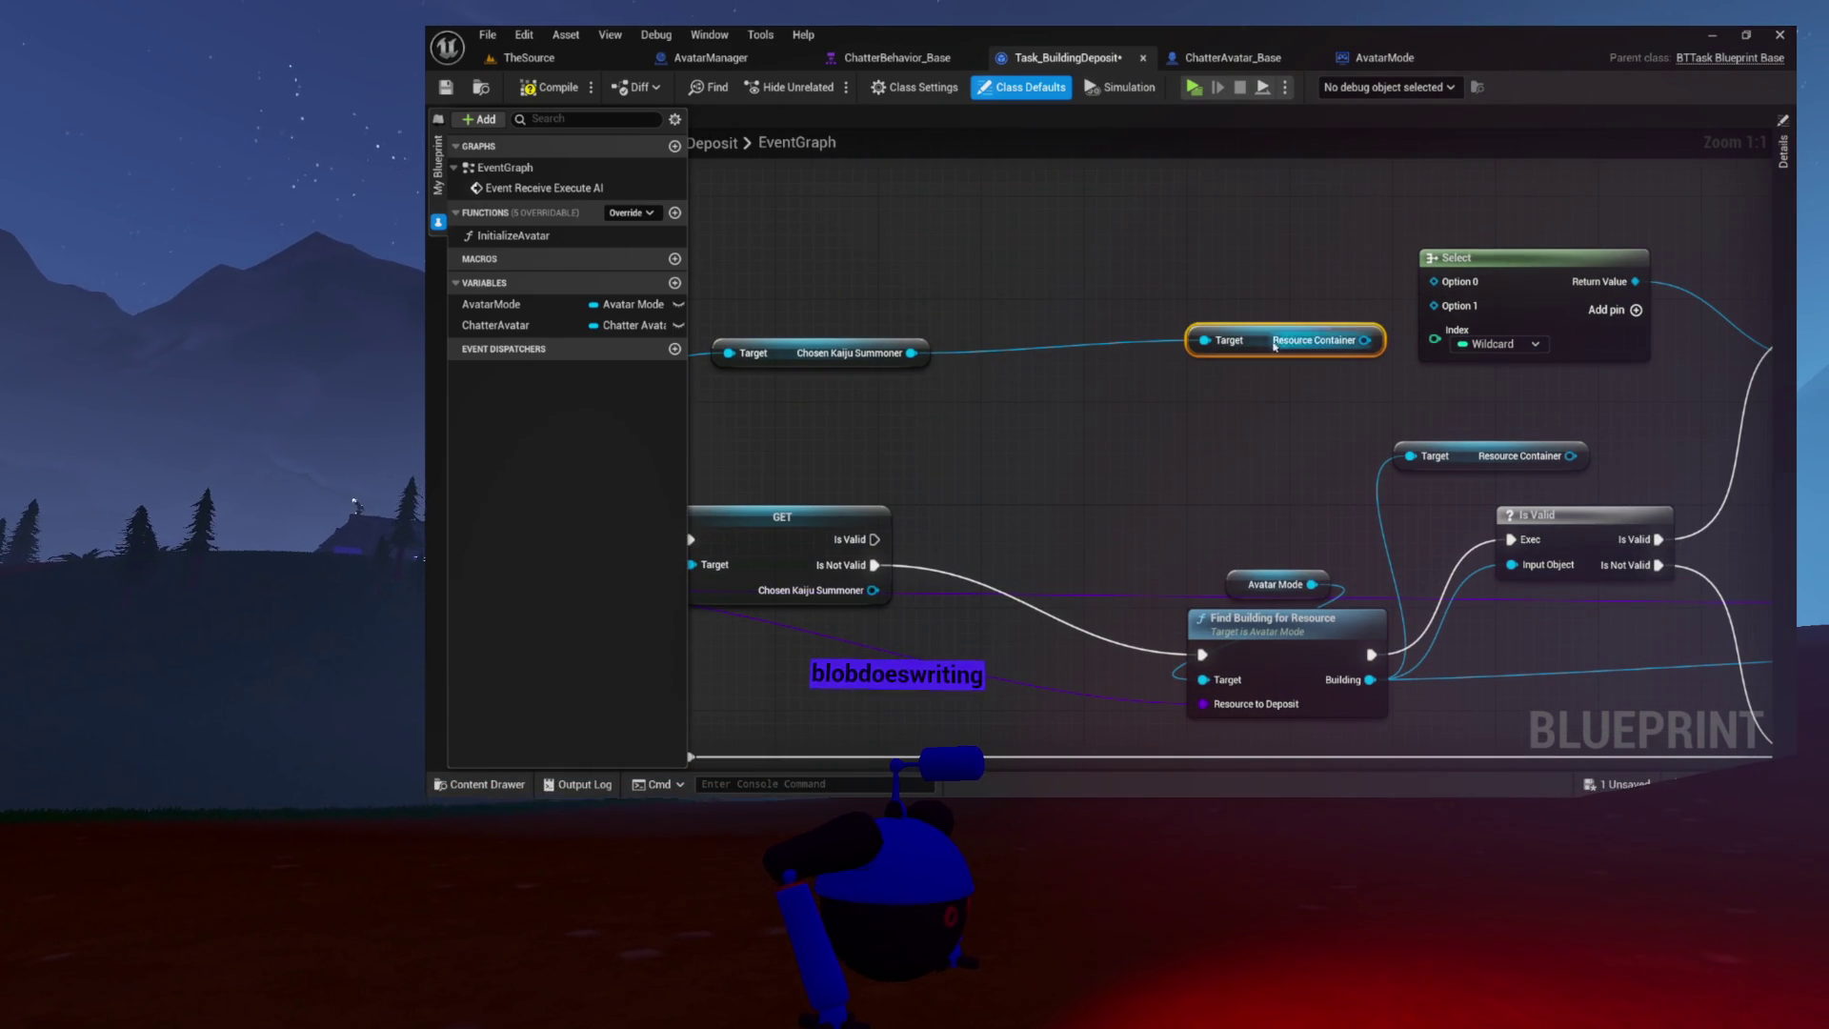
left_click_drag(1464, 456, 1268, 397)
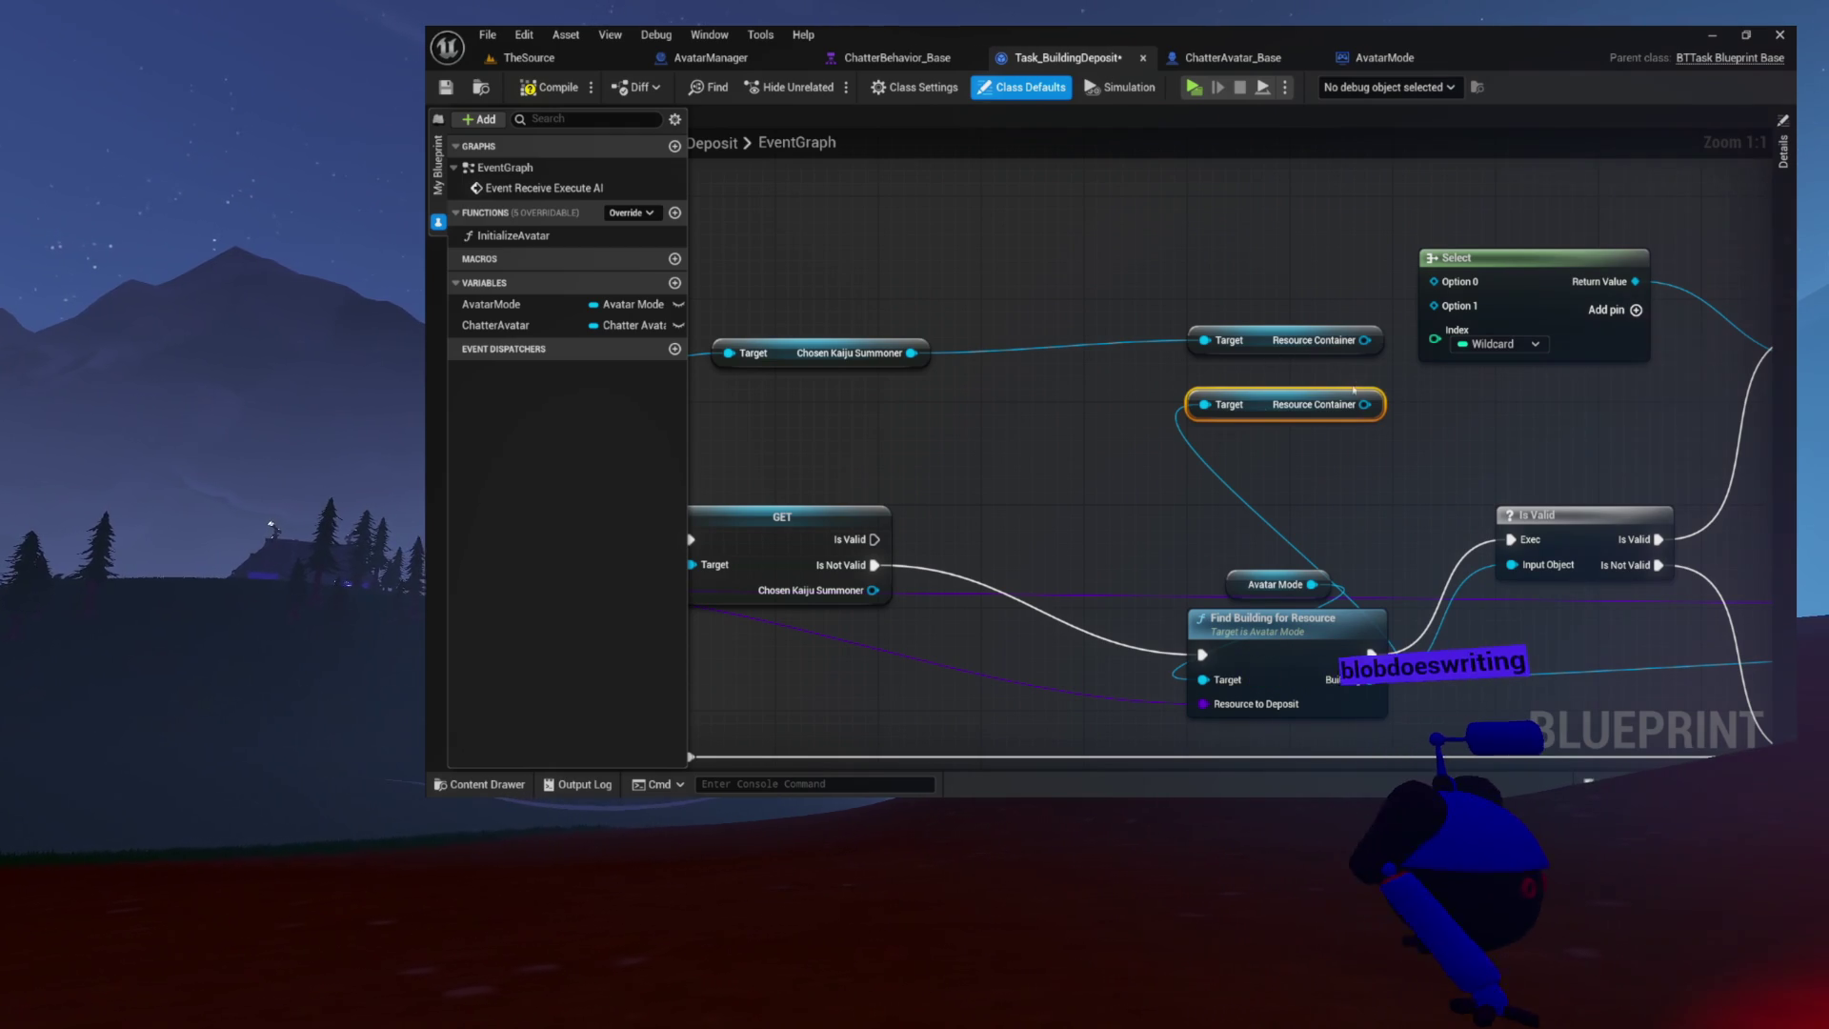
- Add an Is Valid check on the Chosen Kaiju Summoner output
scroll(1074, 383, "down", 2)
mouse_move(929, 393)
left_mouse_down()
mouse_move(980, 428)
mouse_move(914, 451)
left_mouse_up()
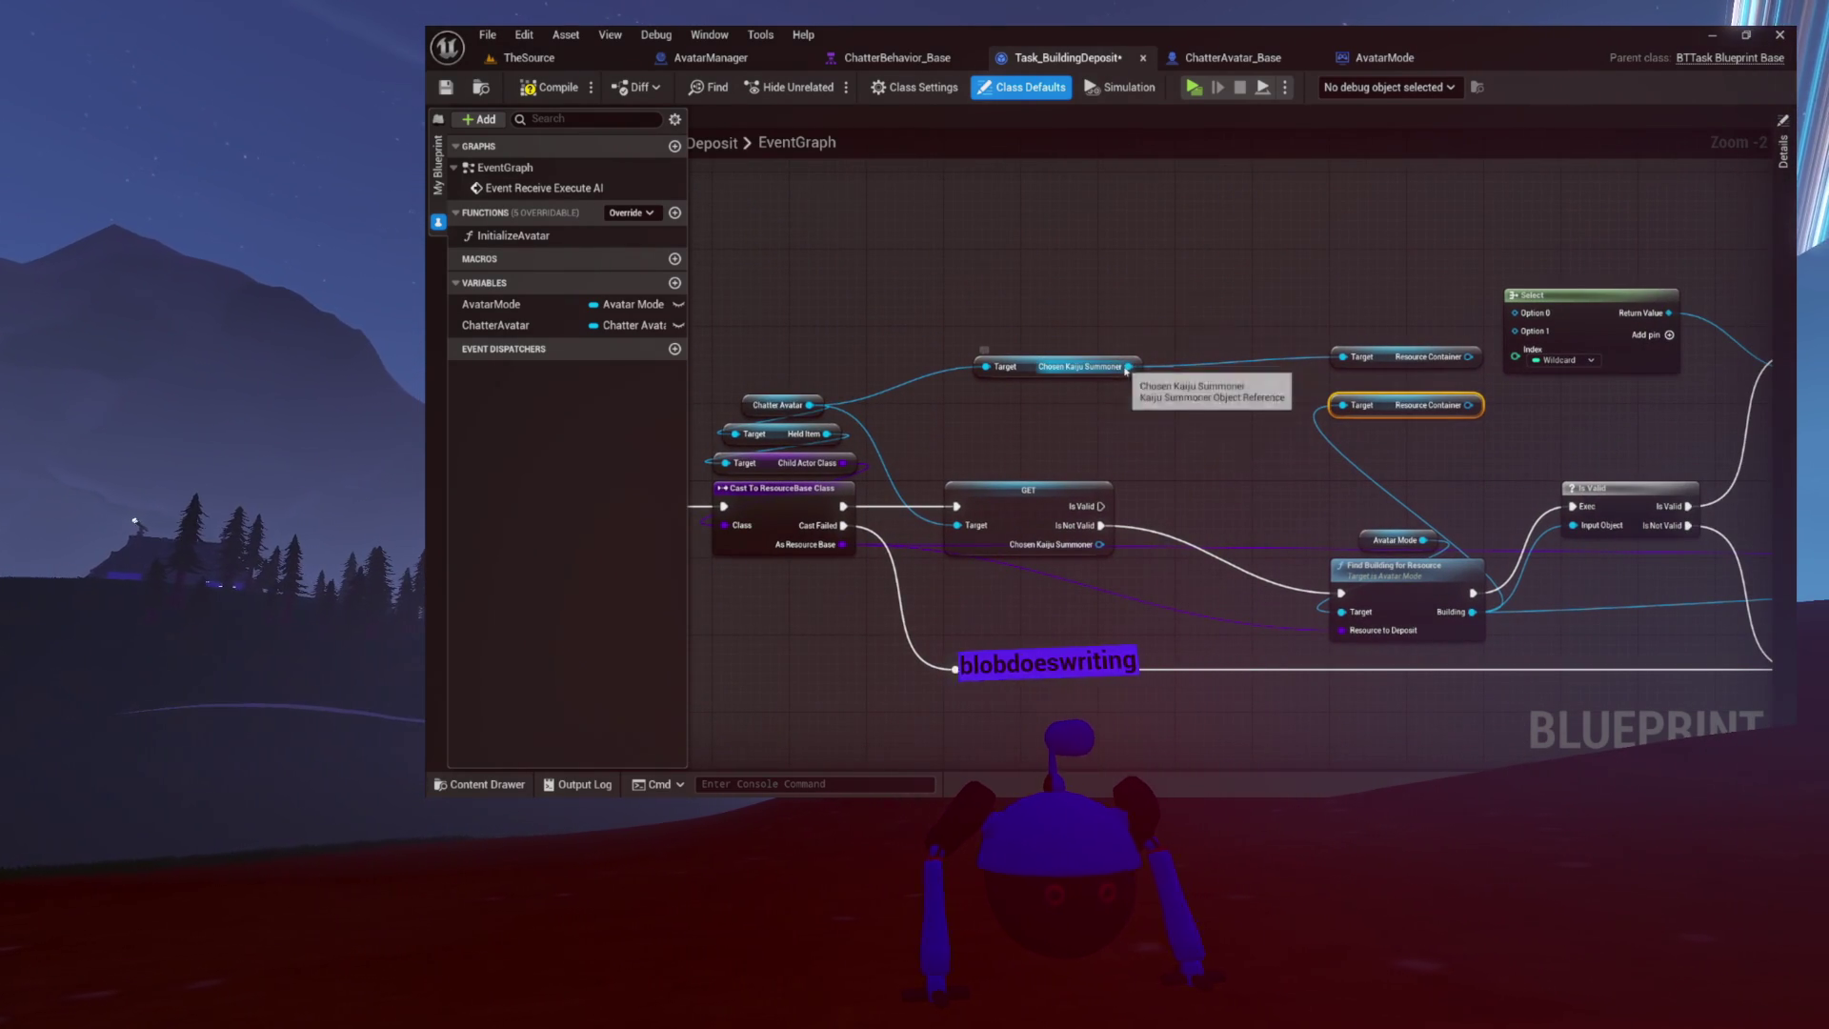
left_click_drag(1126, 369, 1194, 421)
type("isvalid")
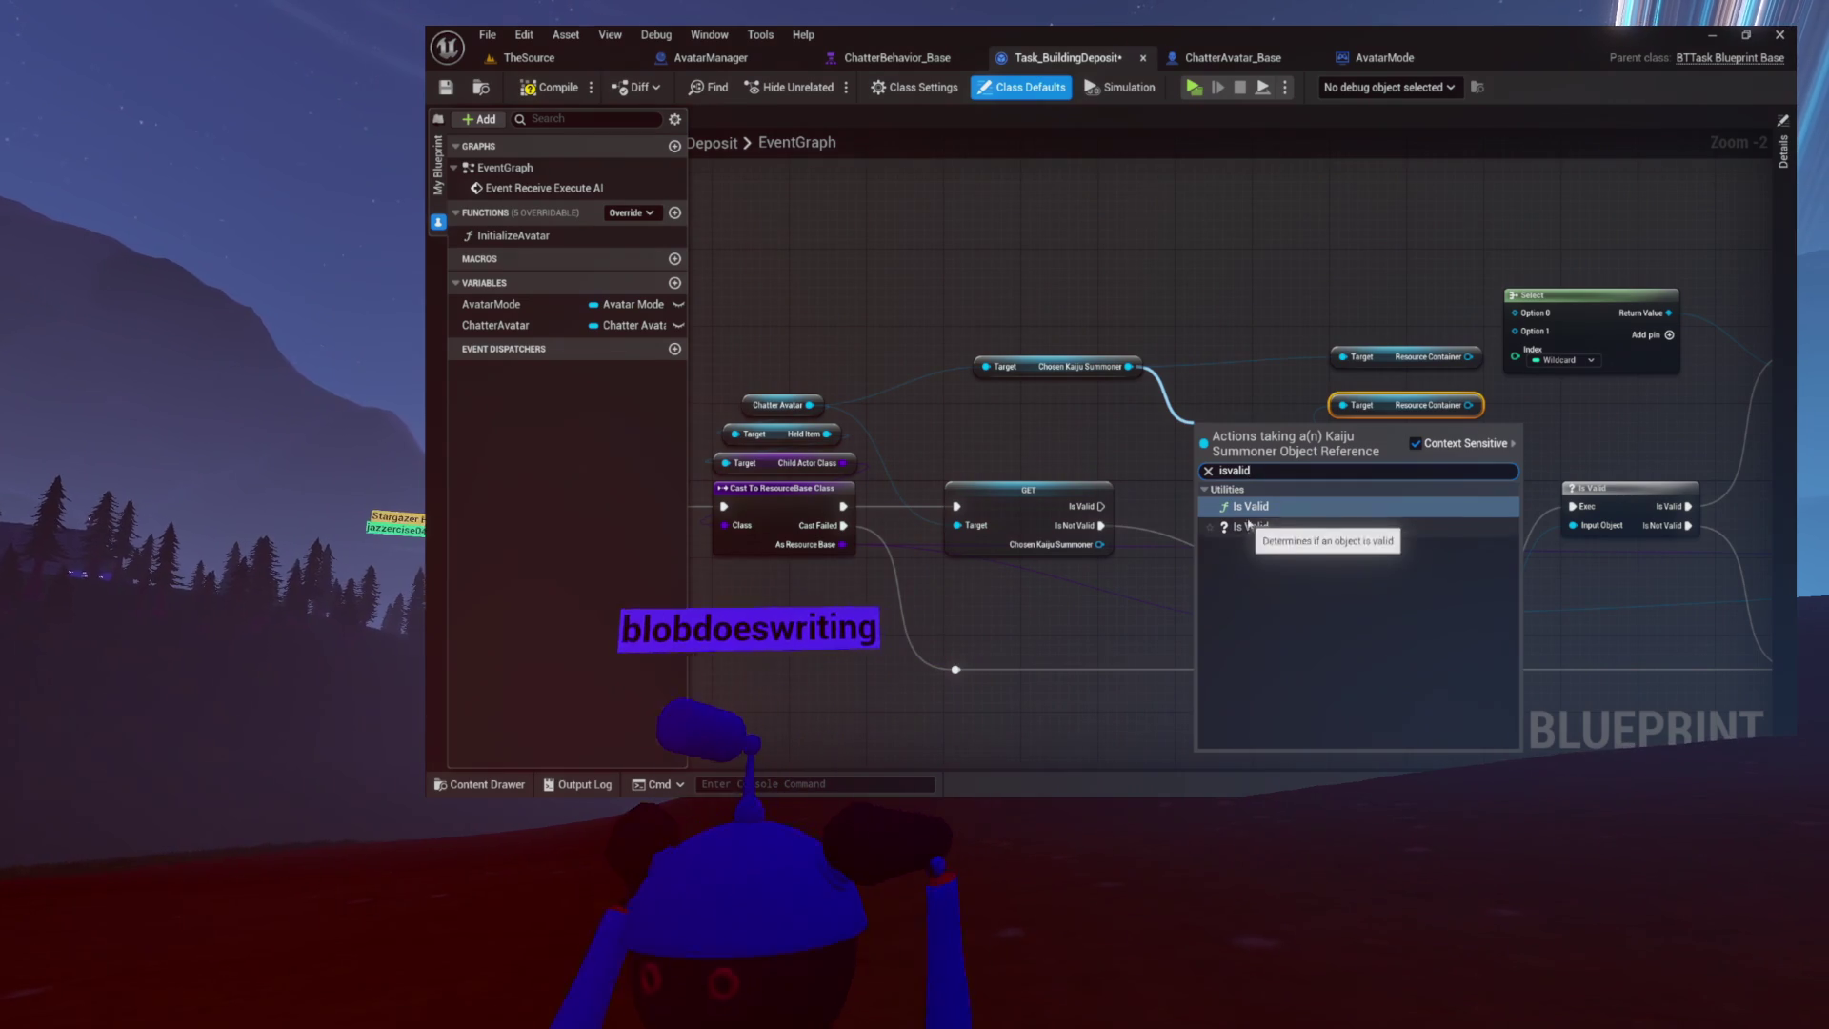
key("Return")
scroll(1213, 381, "down", 1)
scroll(1213, 362, "up", 1)
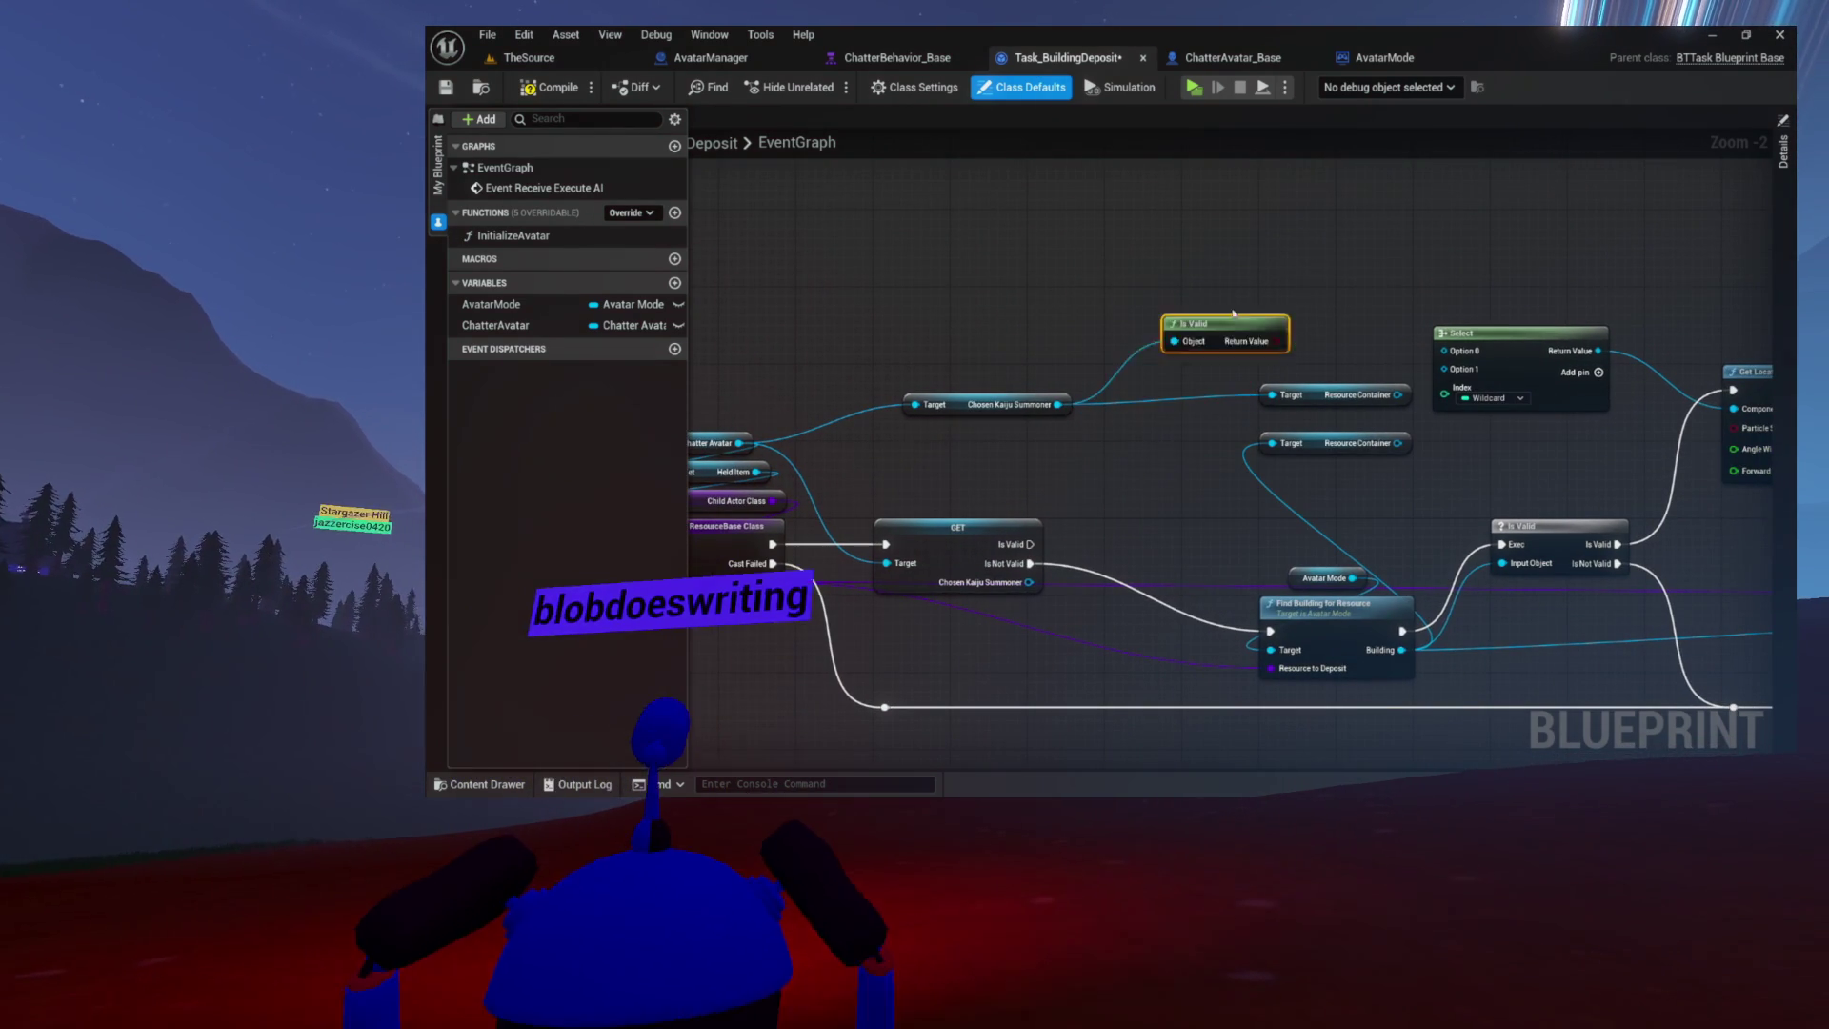
scroll(1219, 362, "up", 2)
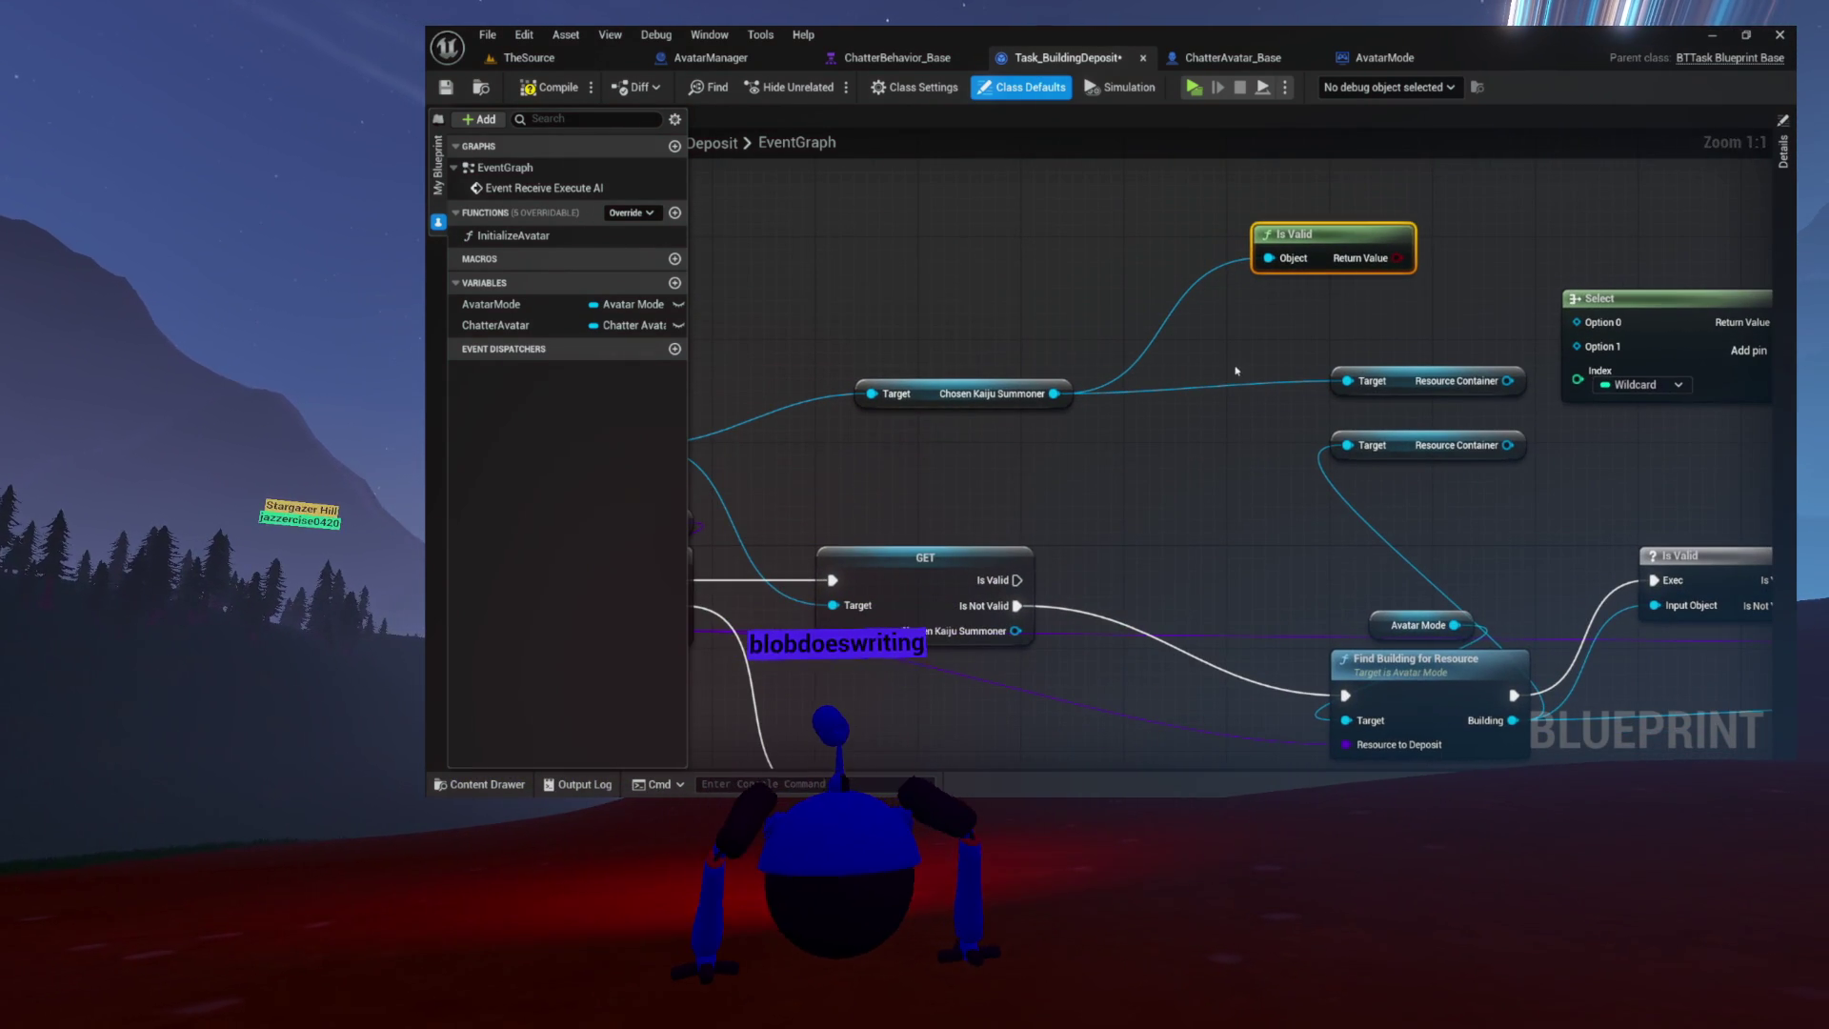
left_click_drag(1232, 376, 1119, 401)
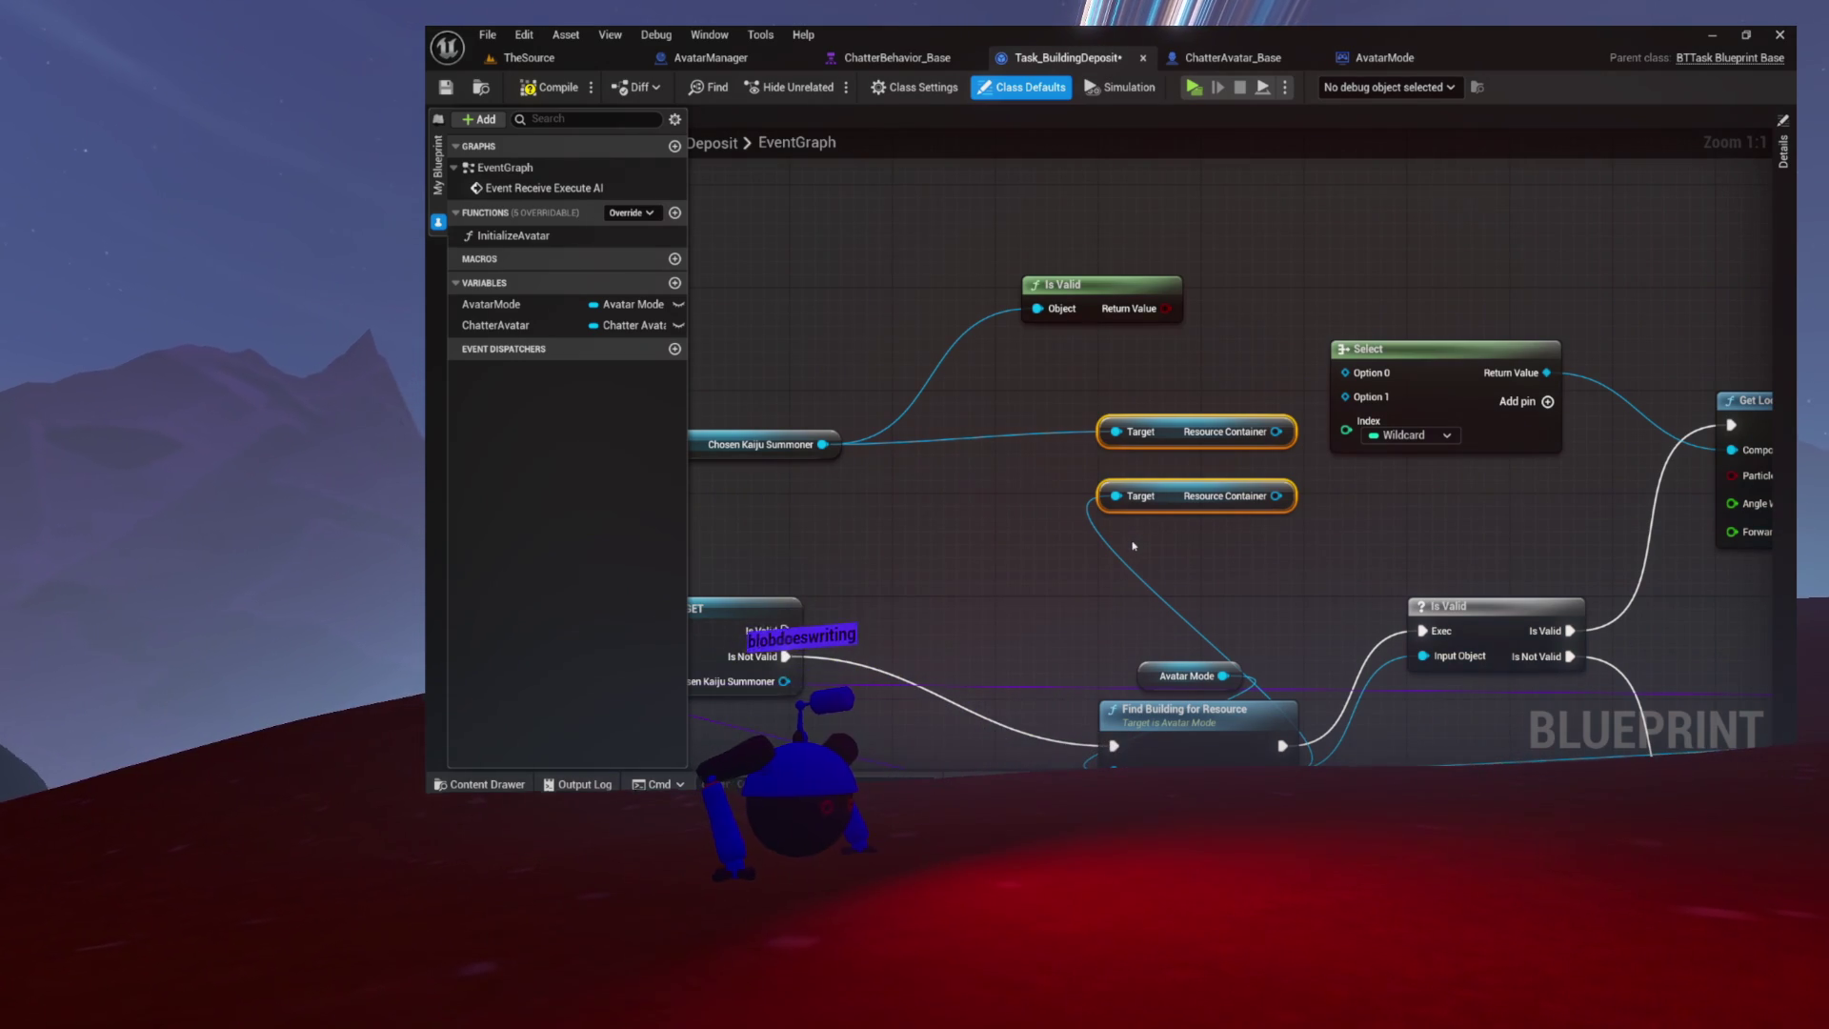
- Re-center on the Cast and GET nodes and nudge the GET node left
left_click_drag(1142, 544, 1469, 514)
mouse_move(1163, 523)
left_mouse_down()
mouse_move(1321, 501)
mouse_move(1170, 520)
left_mouse_up()
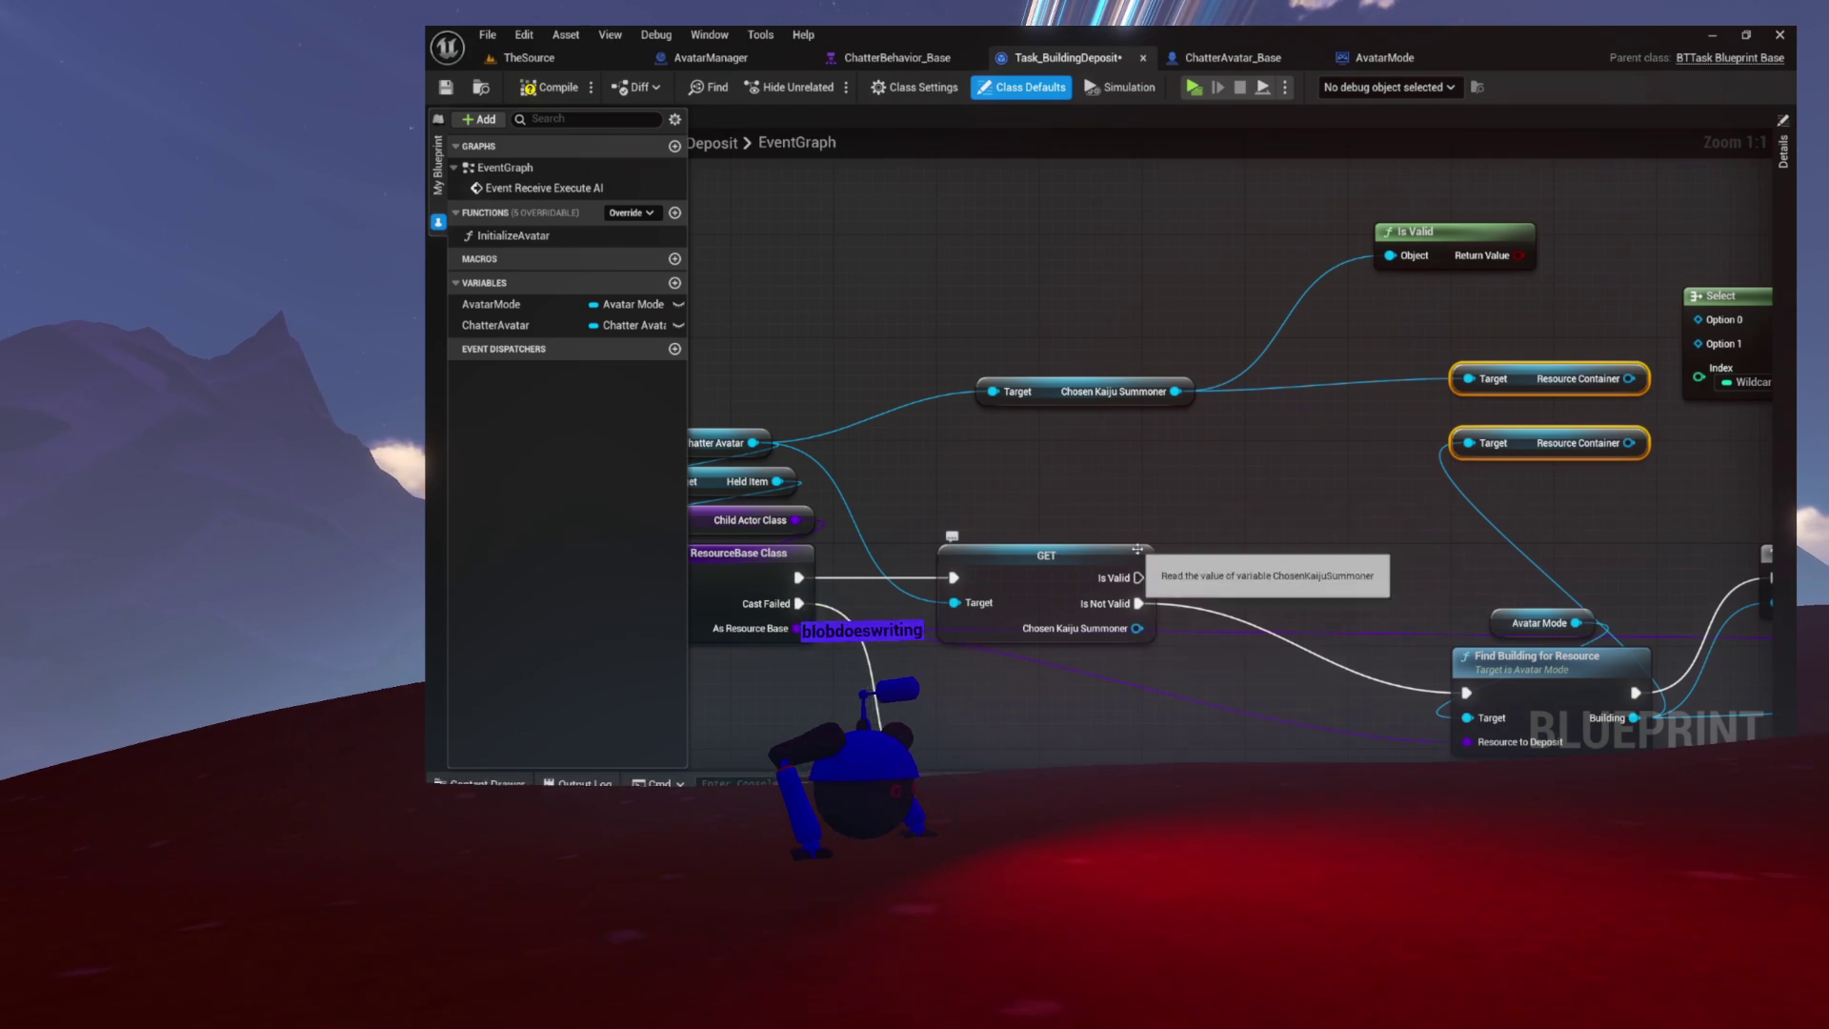
left_click(1172, 540)
left_click_drag(1031, 579, 1021, 586)
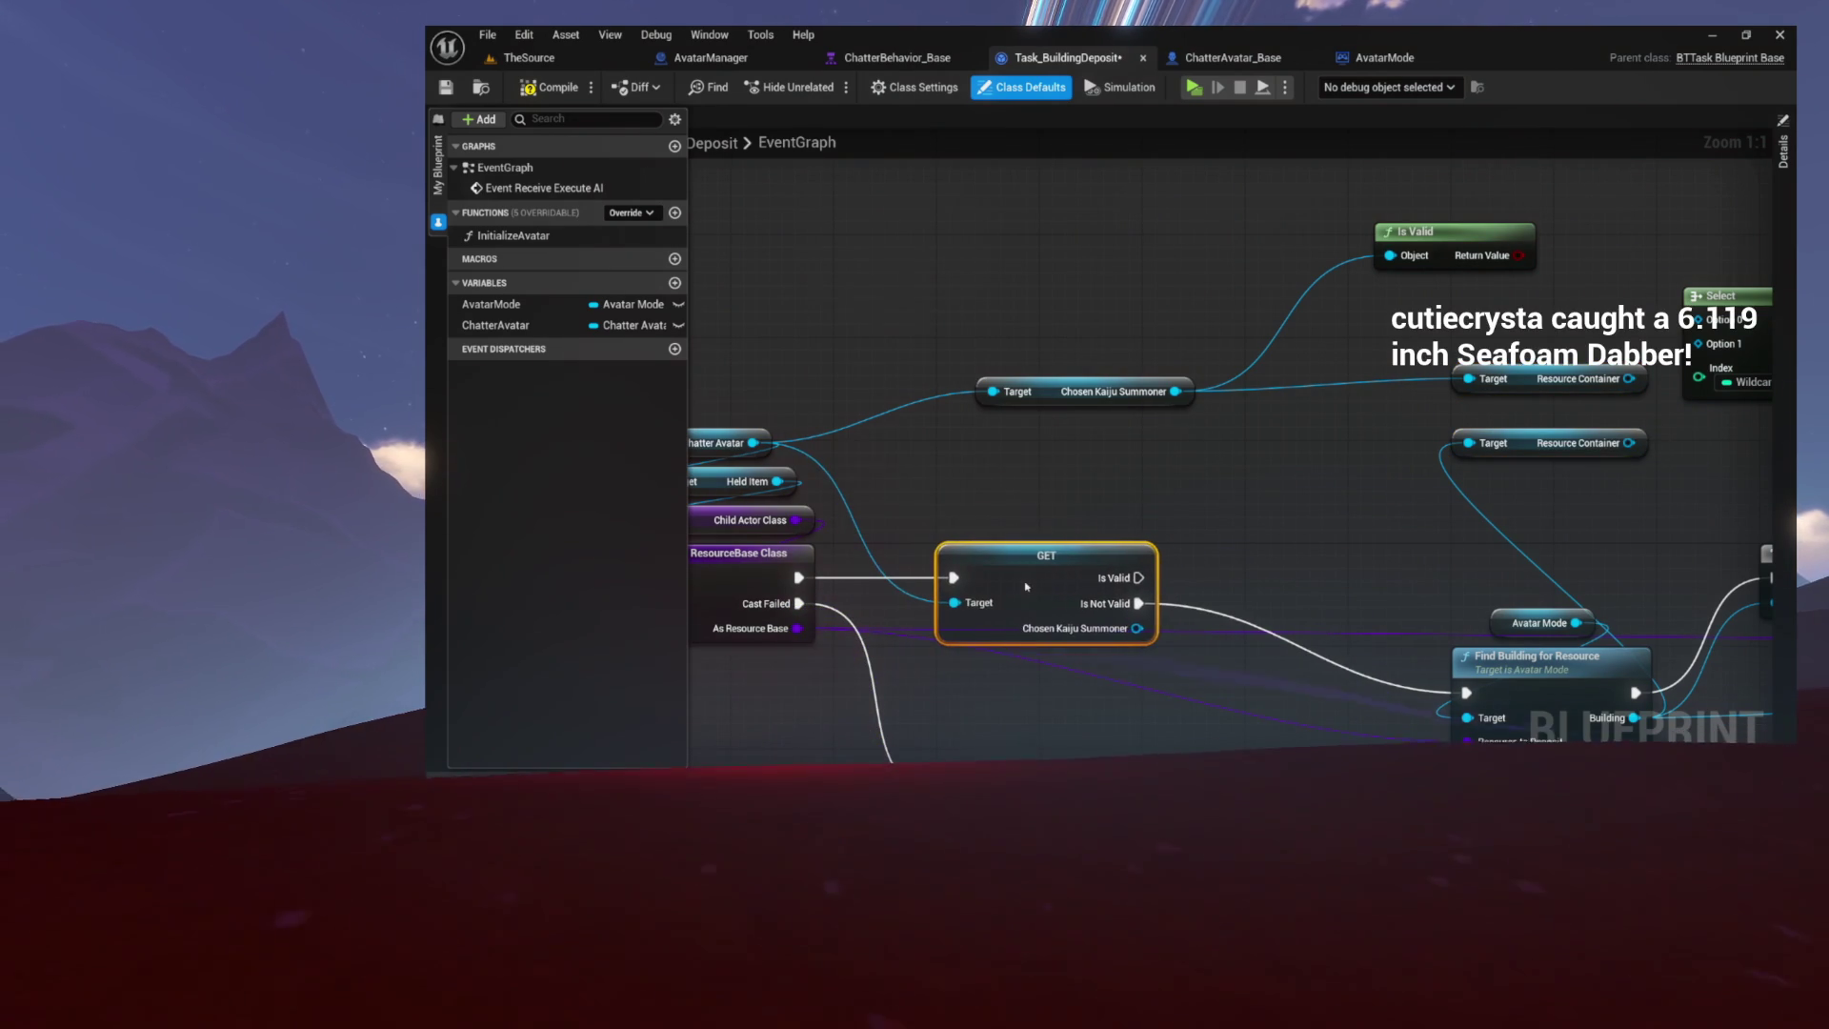
left_click_drag(1123, 636, 1224, 602)
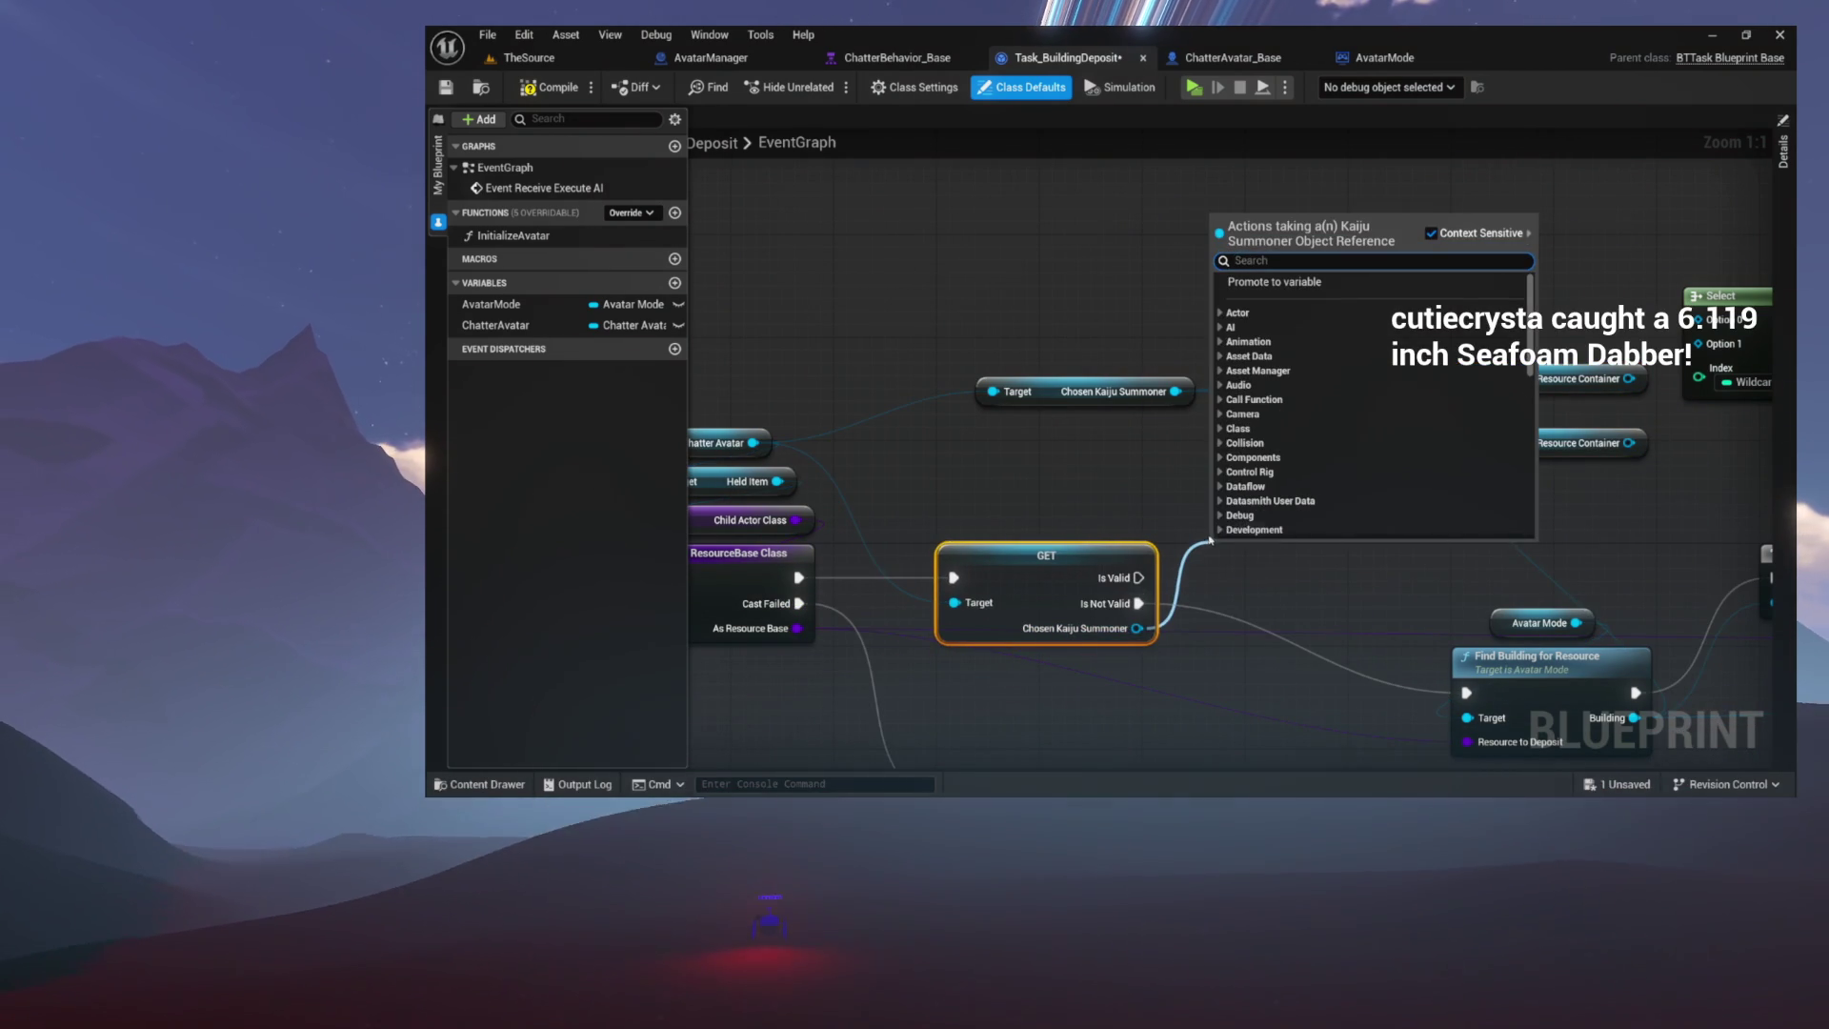
left_click(858, 572)
- Promote Find Building for Resource's Building output to a new variable
left_click_drag(952, 572, 896, 448)
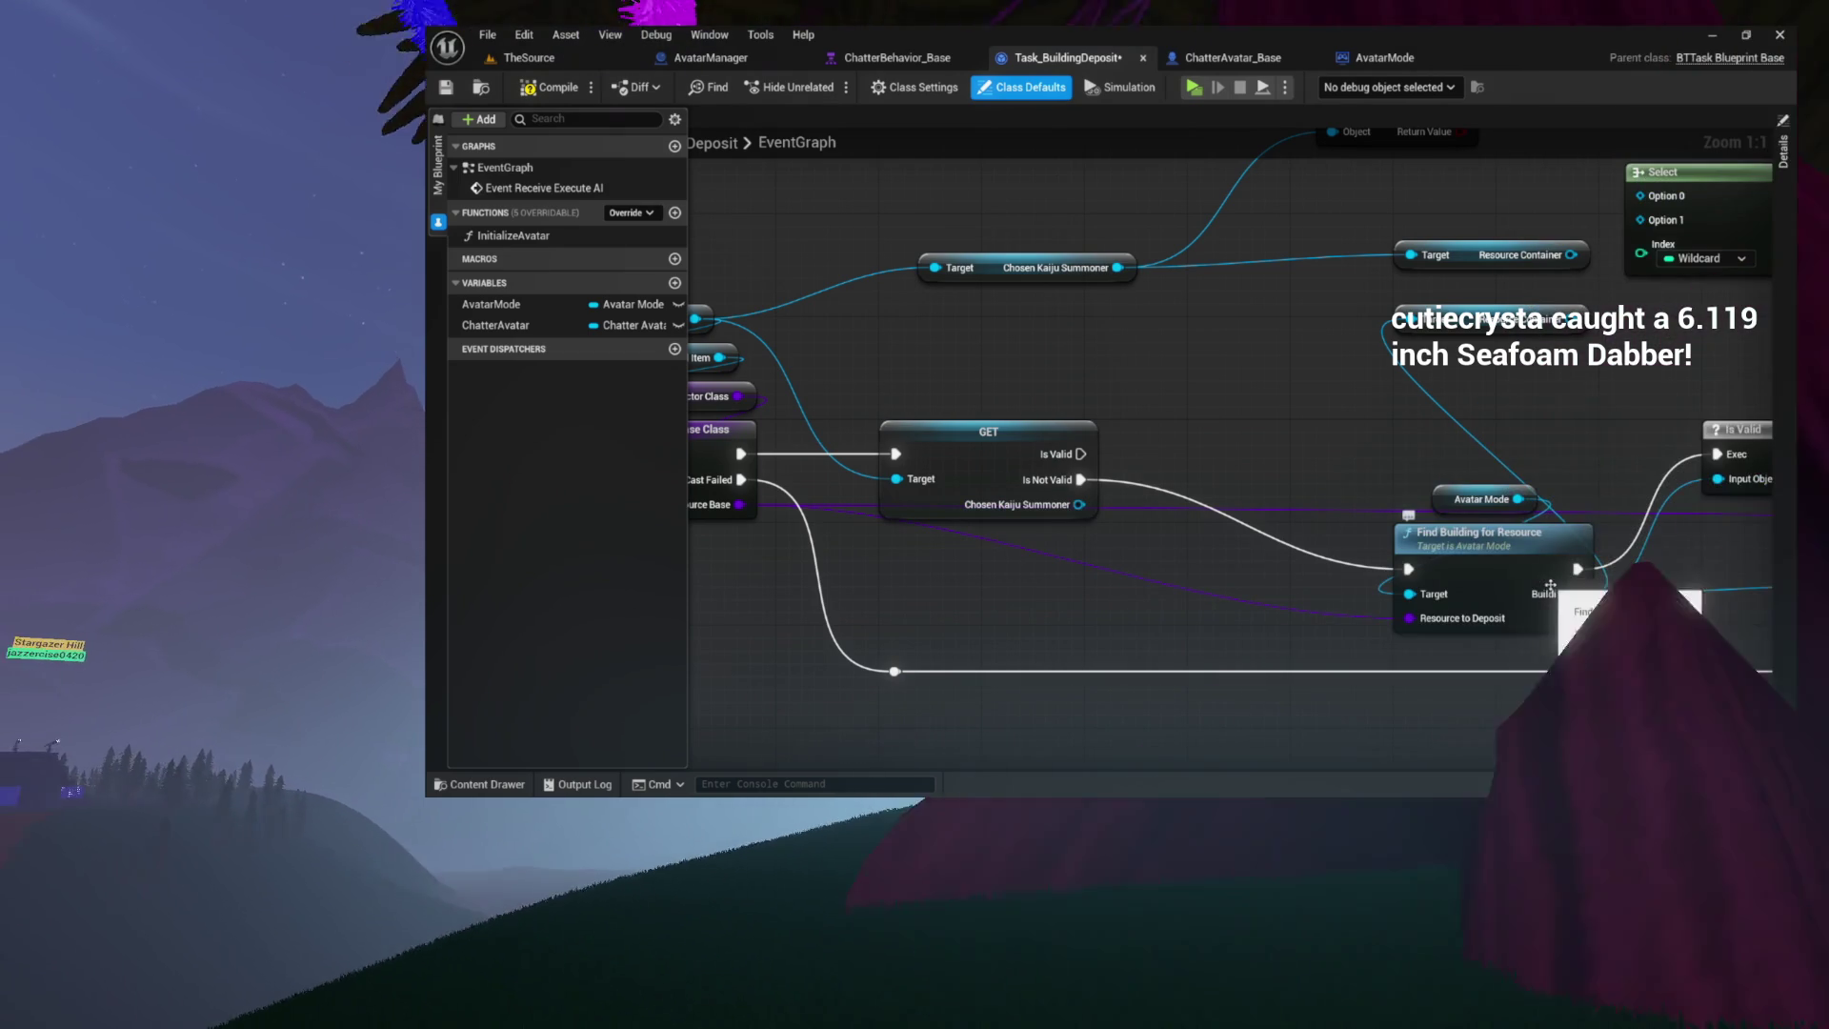
mouse_move(1552, 598)
left_mouse_down()
mouse_move(1694, 756)
mouse_move(1674, 653)
left_mouse_up()
left_click(1532, 375)
type("ChosenBui")
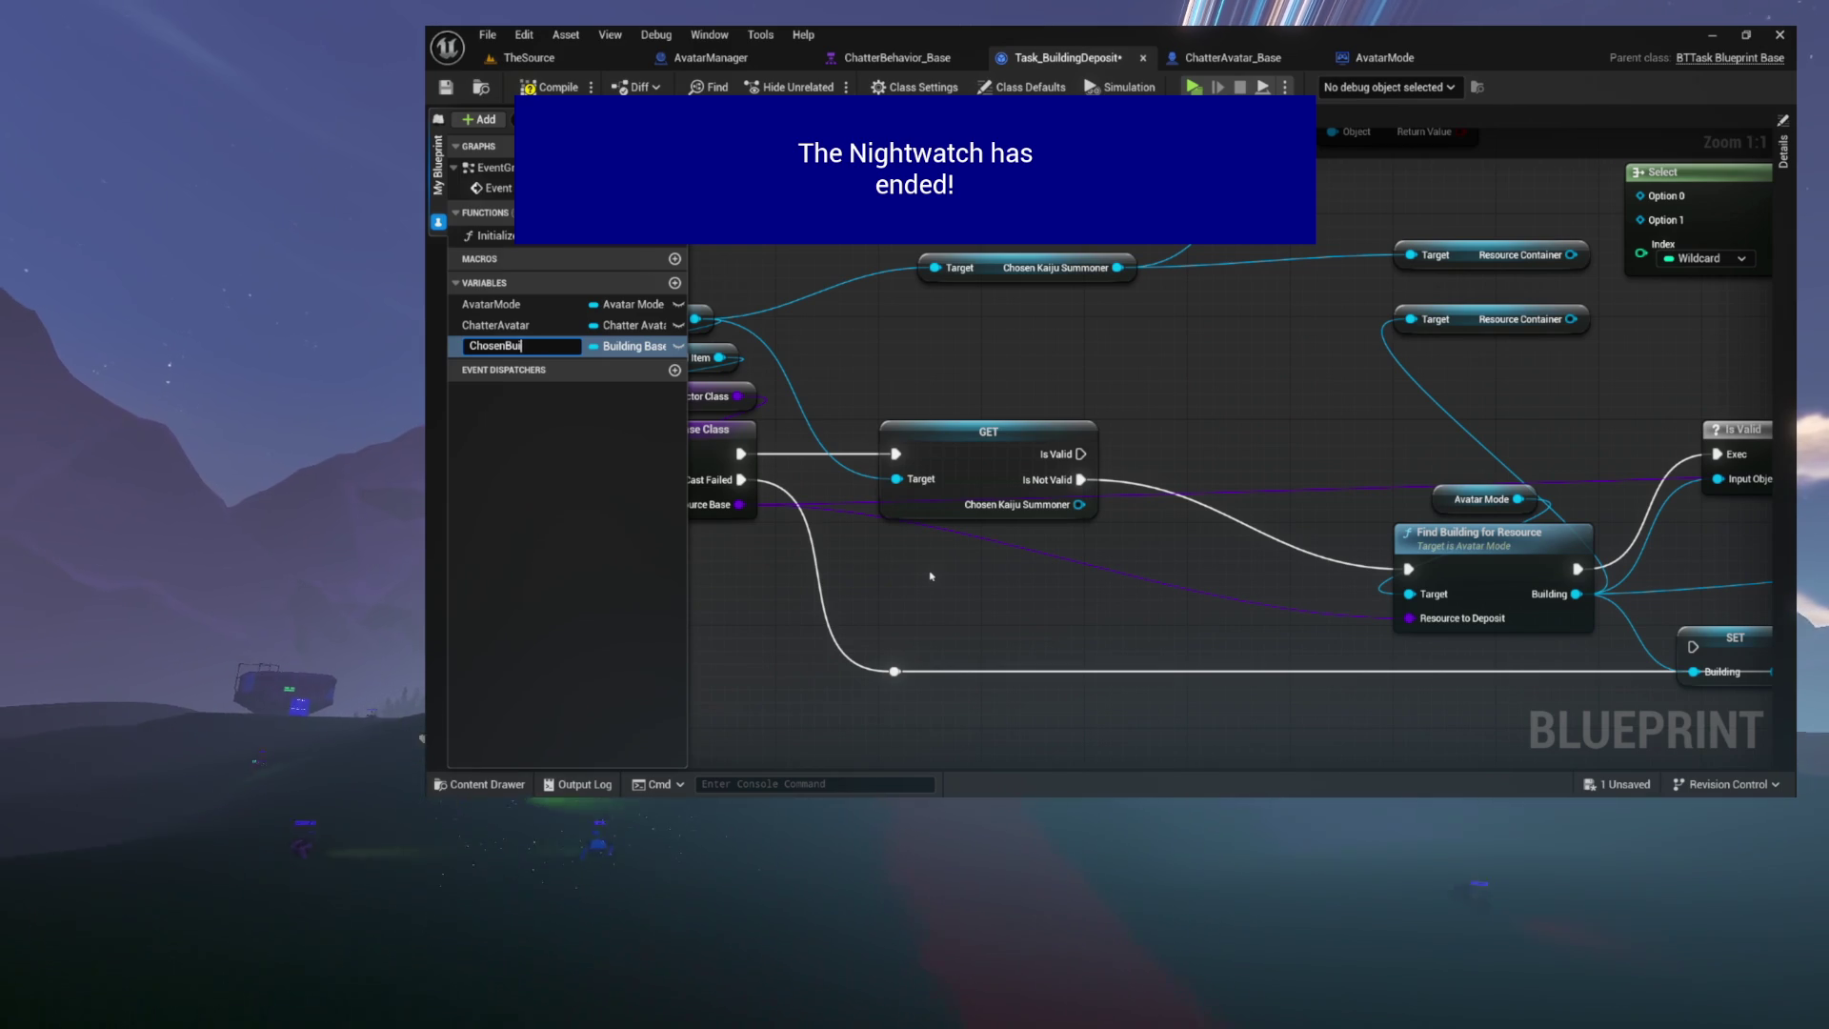
- Name the variable ChosenBuilding and place its SET node beside Is Valid
type("lding")
key("Return")
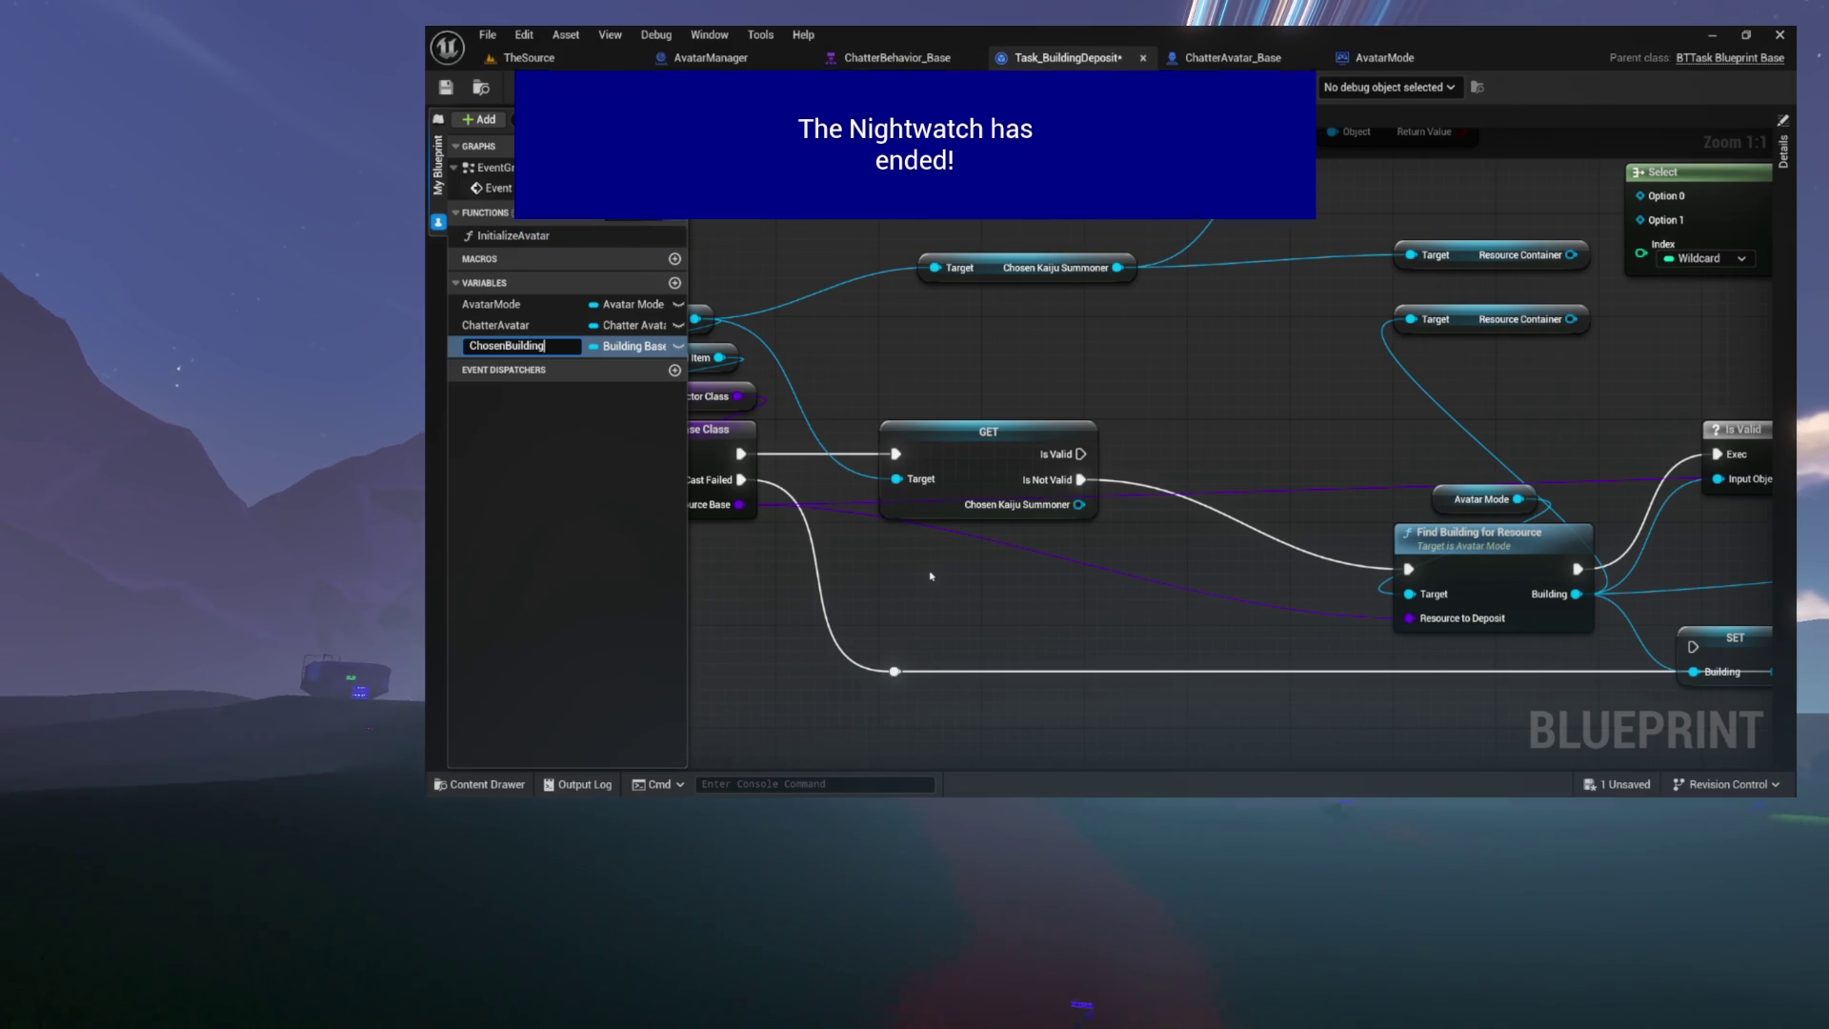
left_click_drag(1155, 621, 874, 616)
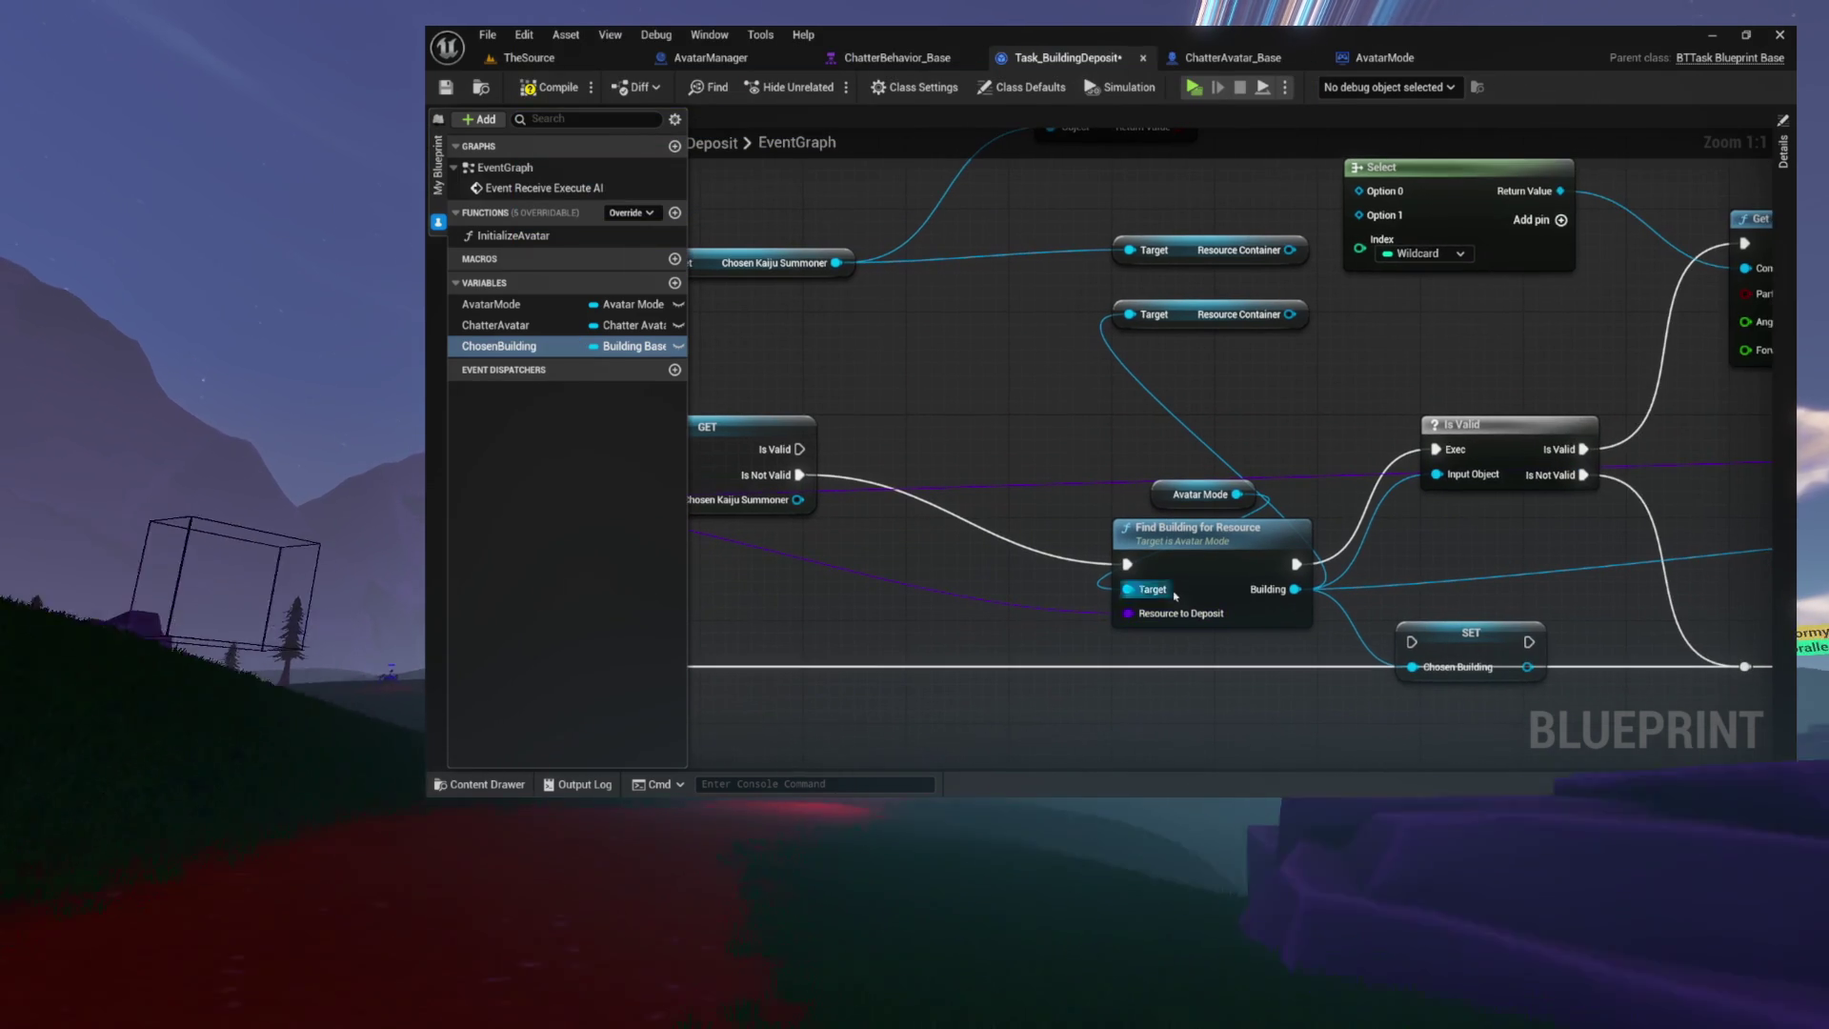
mouse_move(1467, 635)
left_mouse_down()
mouse_move(1477, 562)
mouse_move(1498, 557)
mouse_move(1305, 572)
mouse_move(1122, 460)
mouse_move(792, 399)
mouse_move(1037, 431)
mouse_move(1191, 419)
mouse_move(1065, 491)
left_mouse_up()
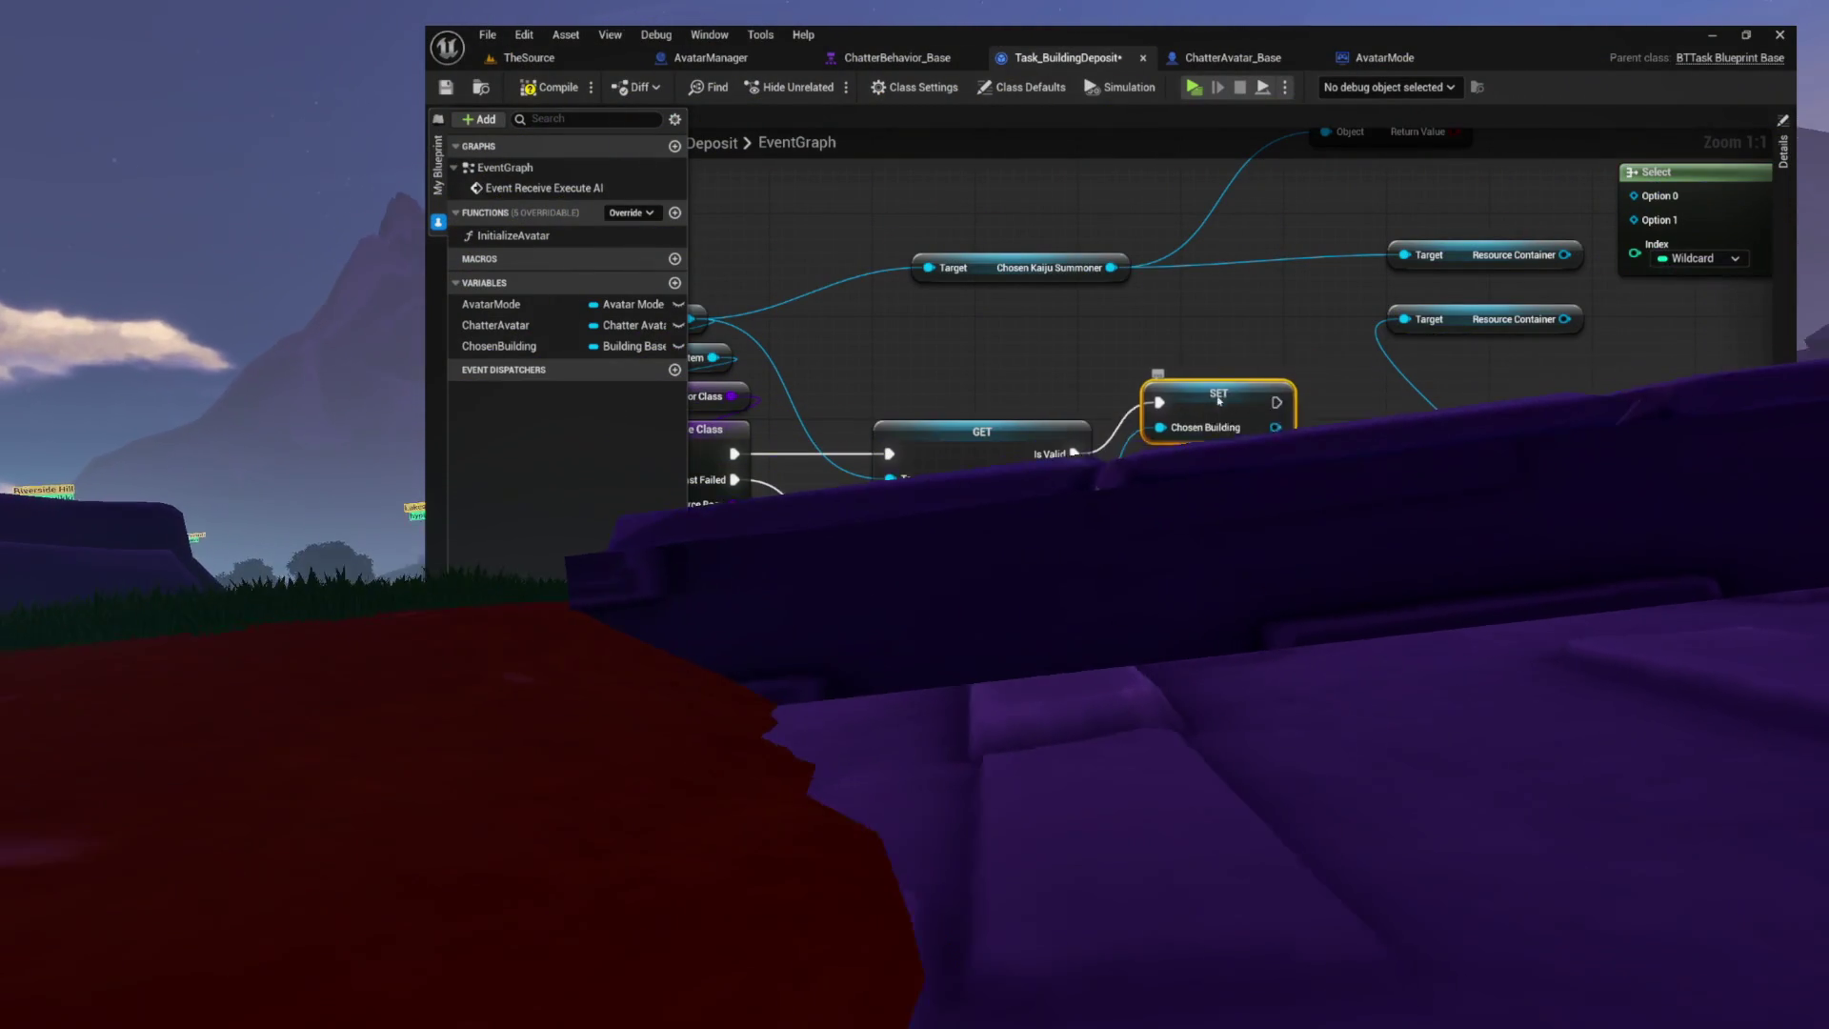
mouse_move(1218, 400)
left_mouse_down()
mouse_move(1266, 420)
mouse_move(1254, 457)
mouse_move(1184, 482)
mouse_move(1039, 429)
mouse_move(1118, 352)
left_mouse_up()
- Shift Avatar Mode and Find Building for Resource left, then return to Find Building
mouse_move(1247, 433)
left_mouse_down()
mouse_move(1410, 533)
mouse_move(1140, 534)
left_mouse_up()
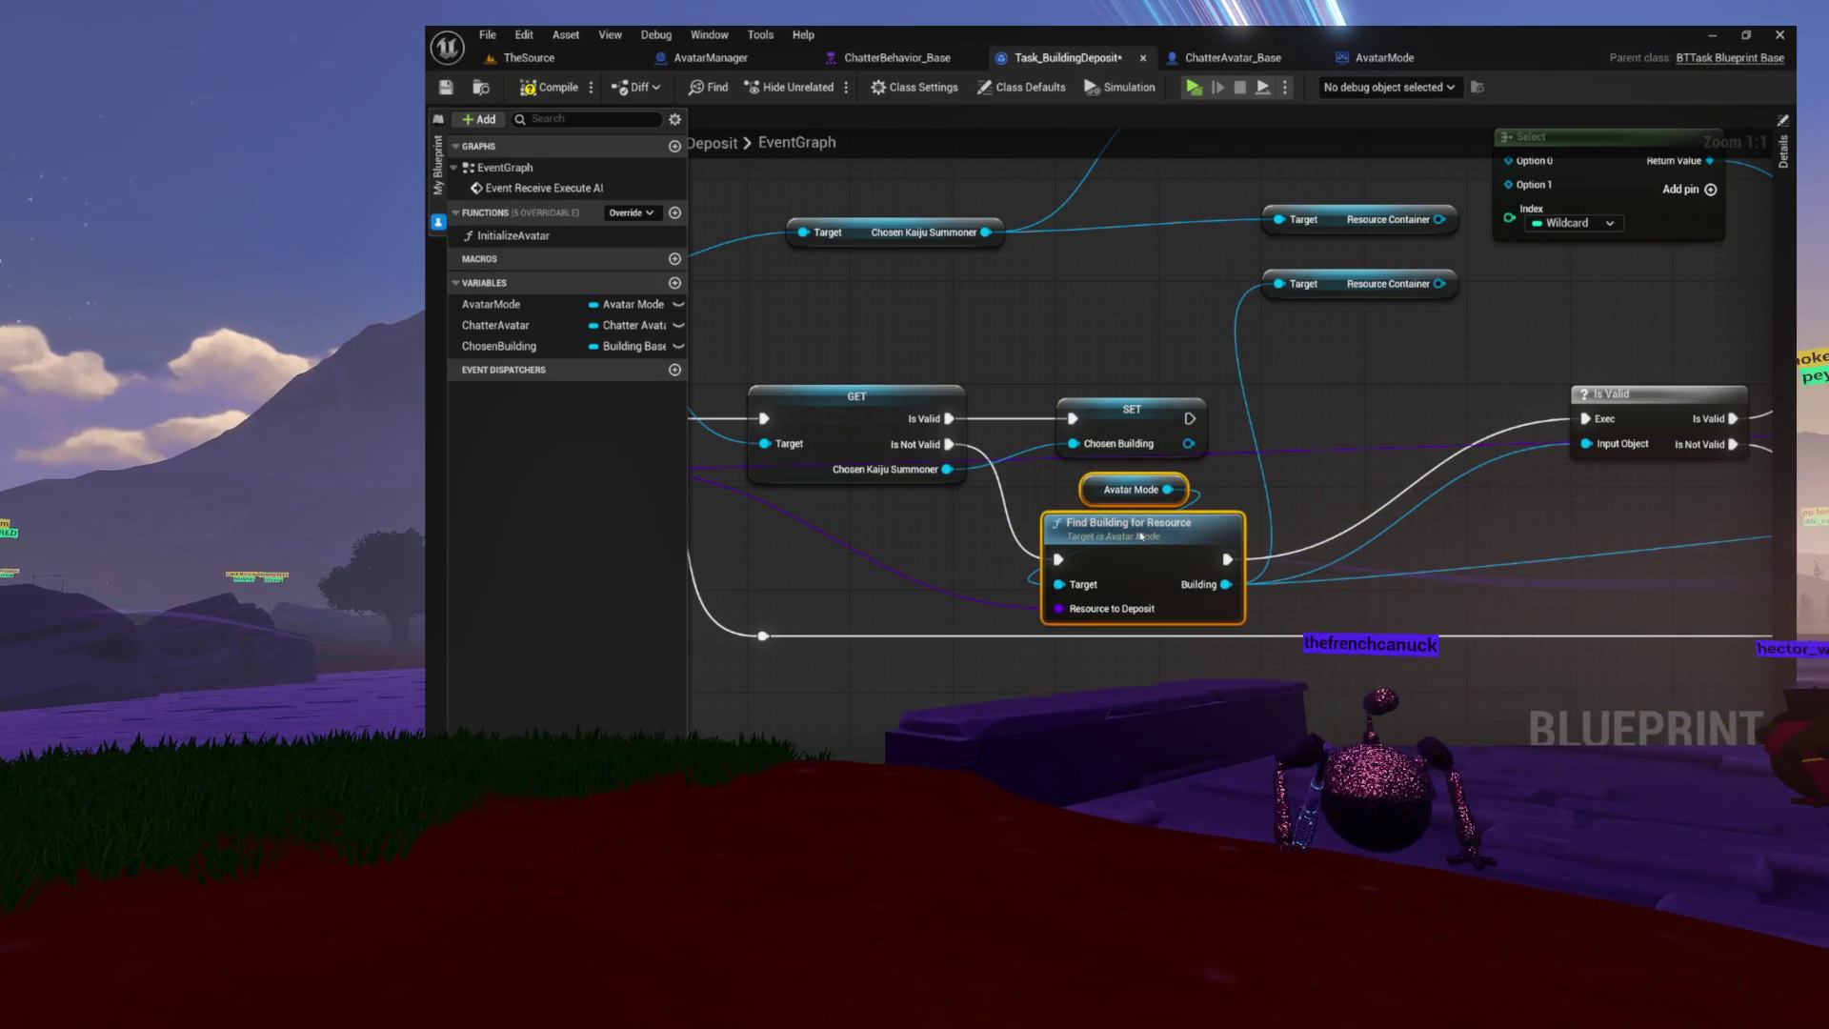
mouse_move(1277, 472)
left_mouse_down()
mouse_move(1191, 505)
mouse_move(1372, 400)
mouse_move(1343, 439)
left_mouse_up()
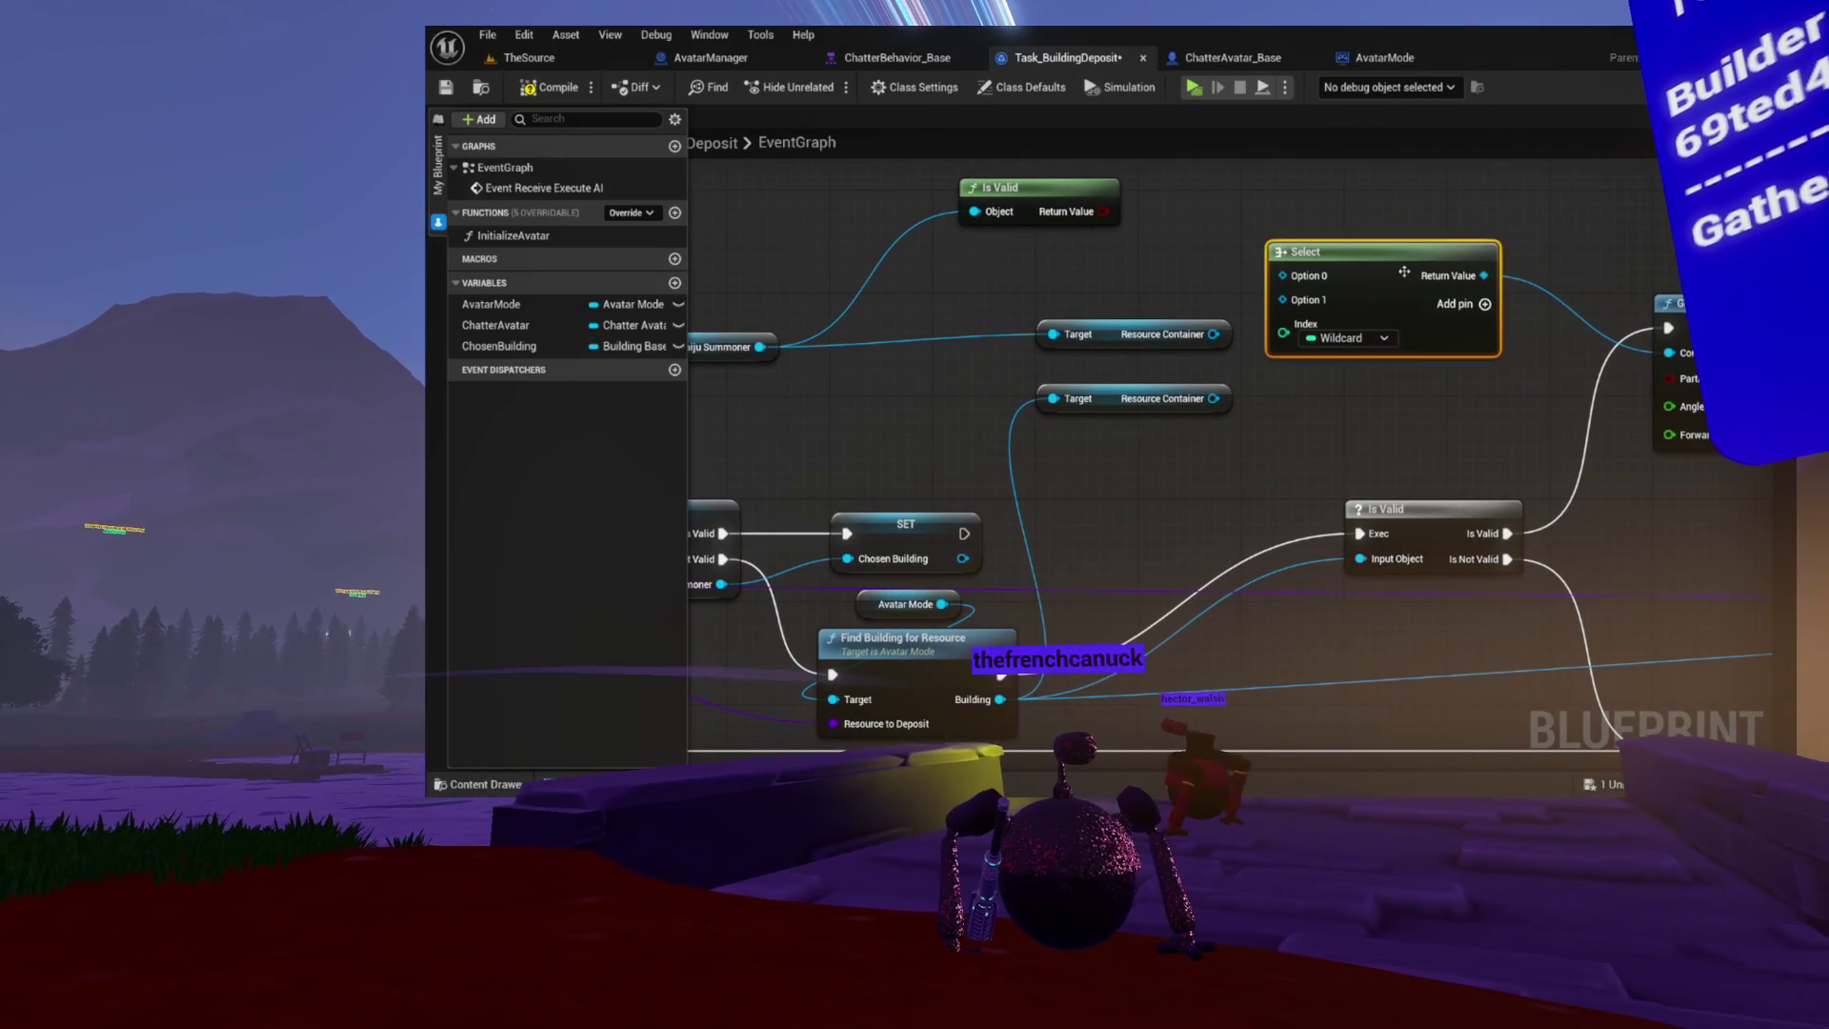
mouse_move(1404, 277)
left_mouse_down()
mouse_move(1408, 216)
mouse_move(1457, 233)
mouse_move(1552, 209)
left_mouse_up()
left_click_drag(1311, 466, 1050, 614)
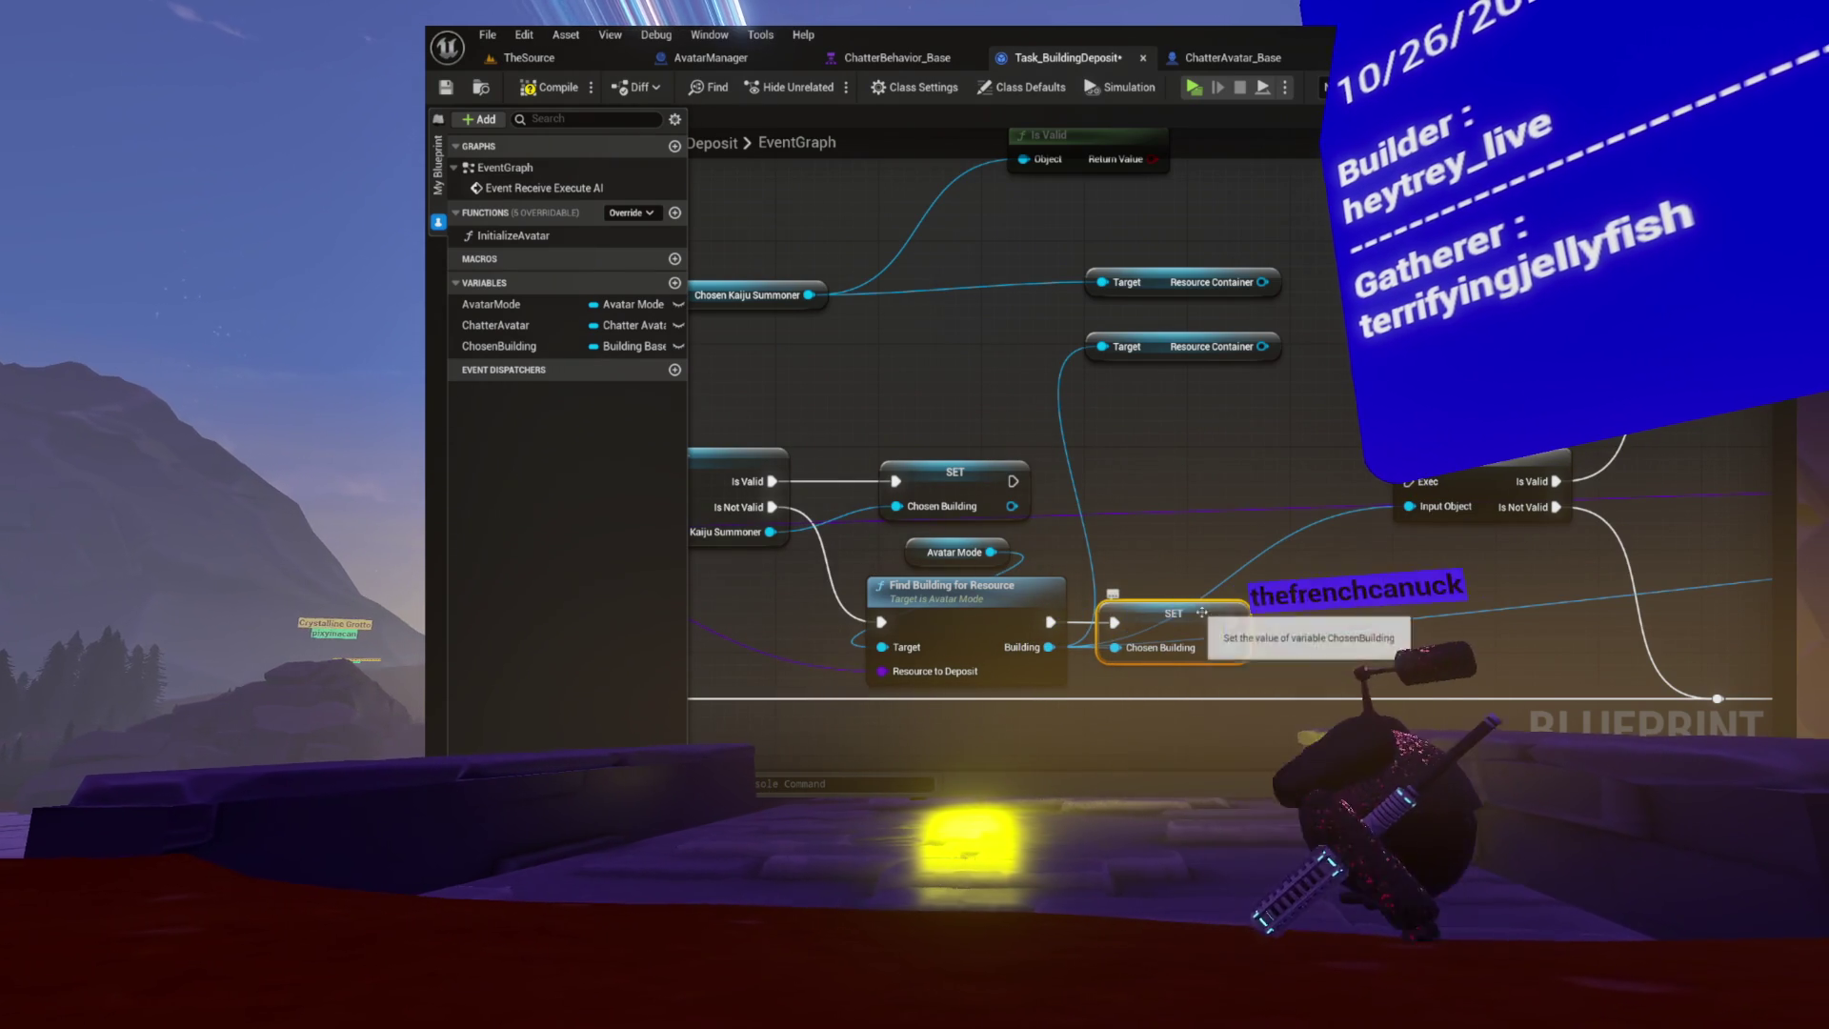
- Select the upper SET Chosen Building node and drop a Chosen Building getter near Is Valid
mouse_move(1048, 500)
left_mouse_down()
mouse_move(1254, 474)
mouse_move(1514, 474)
mouse_move(1329, 449)
left_mouse_up()
mouse_move(837, 412)
left_mouse_down()
mouse_move(1181, 624)
mouse_move(1374, 678)
left_mouse_up()
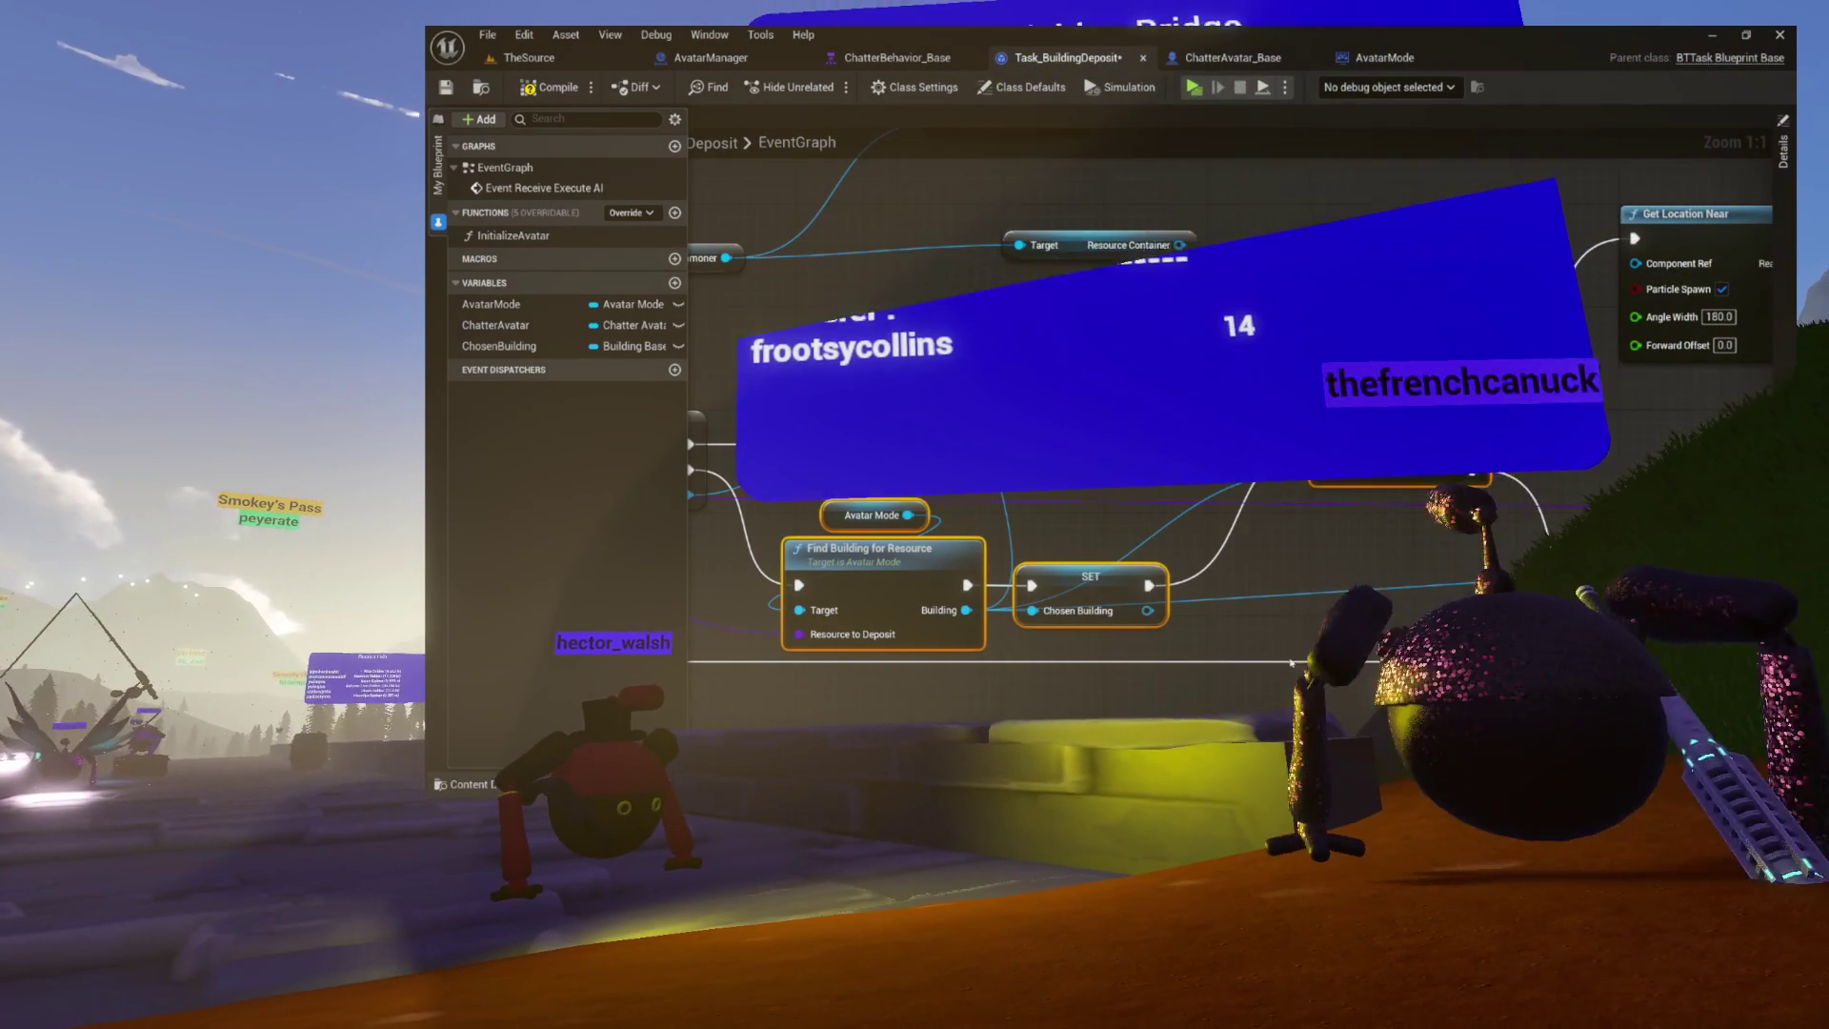
mouse_move(1143, 375)
left_mouse_down()
mouse_move(1124, 460)
mouse_move(1168, 451)
mouse_move(855, 467)
left_mouse_up()
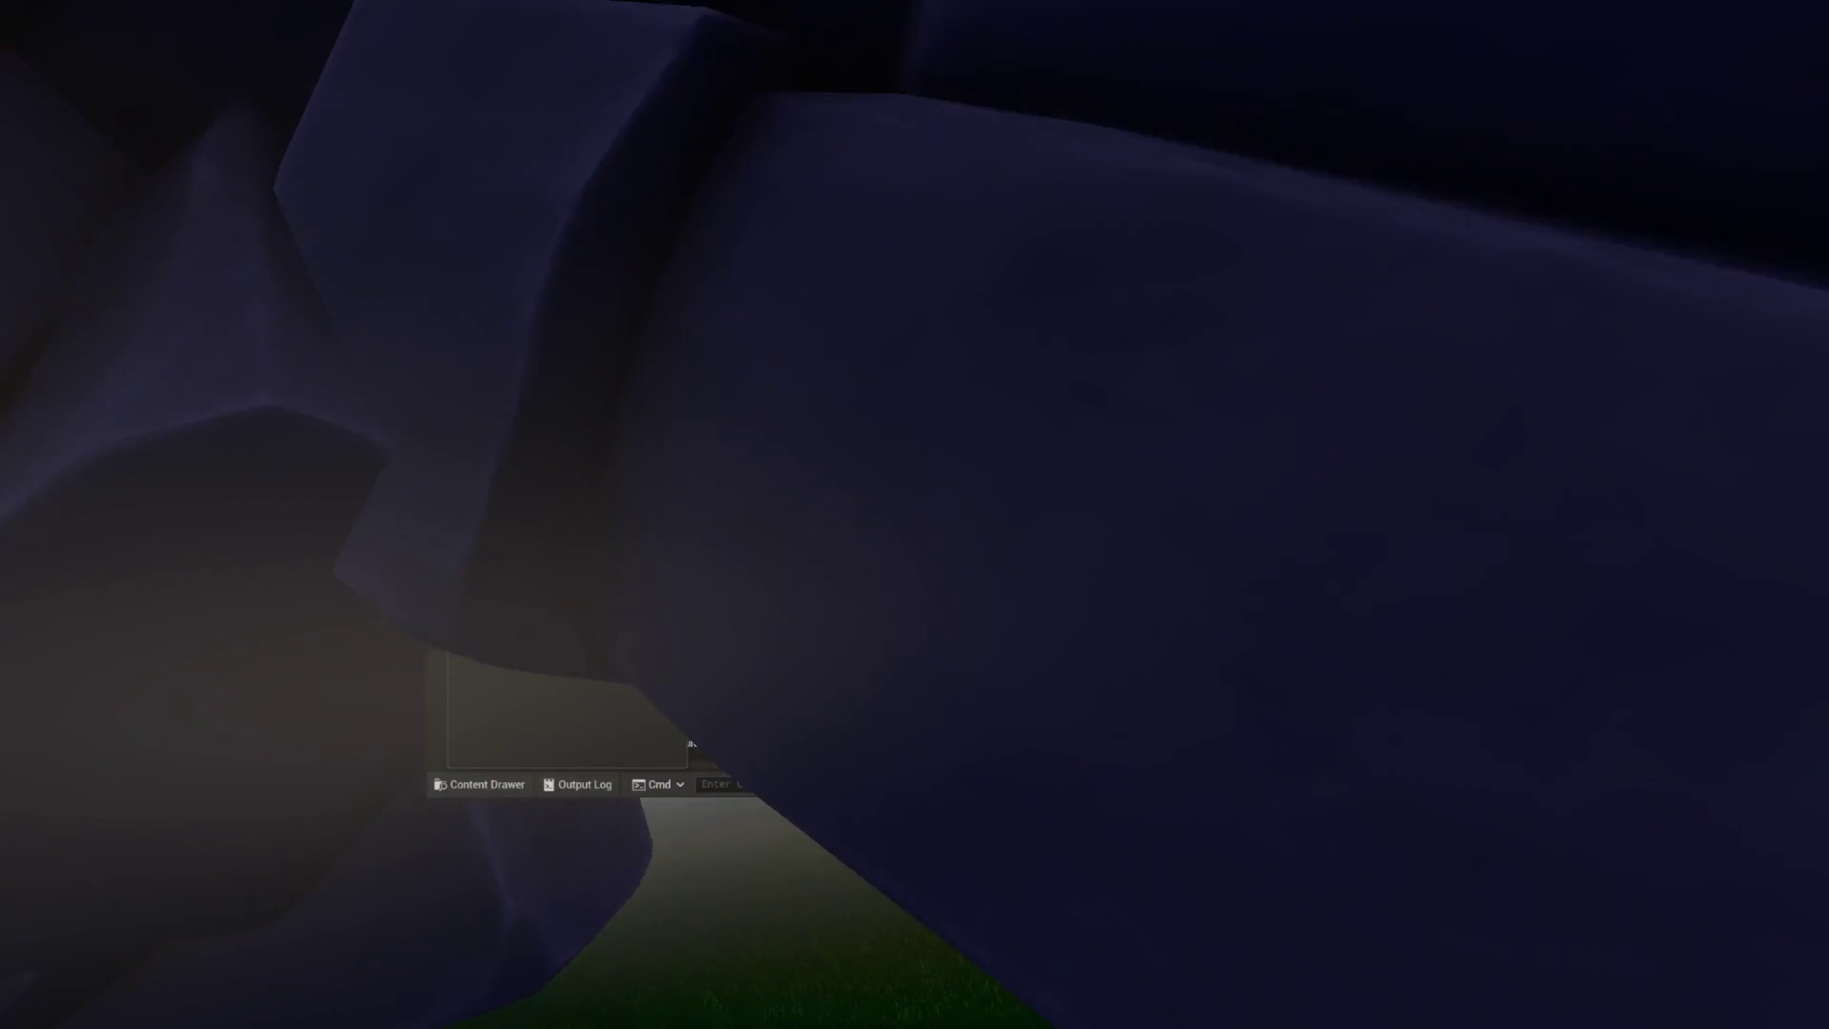
mouse_move(533, 346)
left_mouse_down()
mouse_move(1176, 300)
mouse_move(1124, 344)
mouse_move(974, 336)
mouse_move(1112, 281)
left_mouse_up()
- Add a Get Resource Container node reading from the Chosen Building getter
type("get resource ")
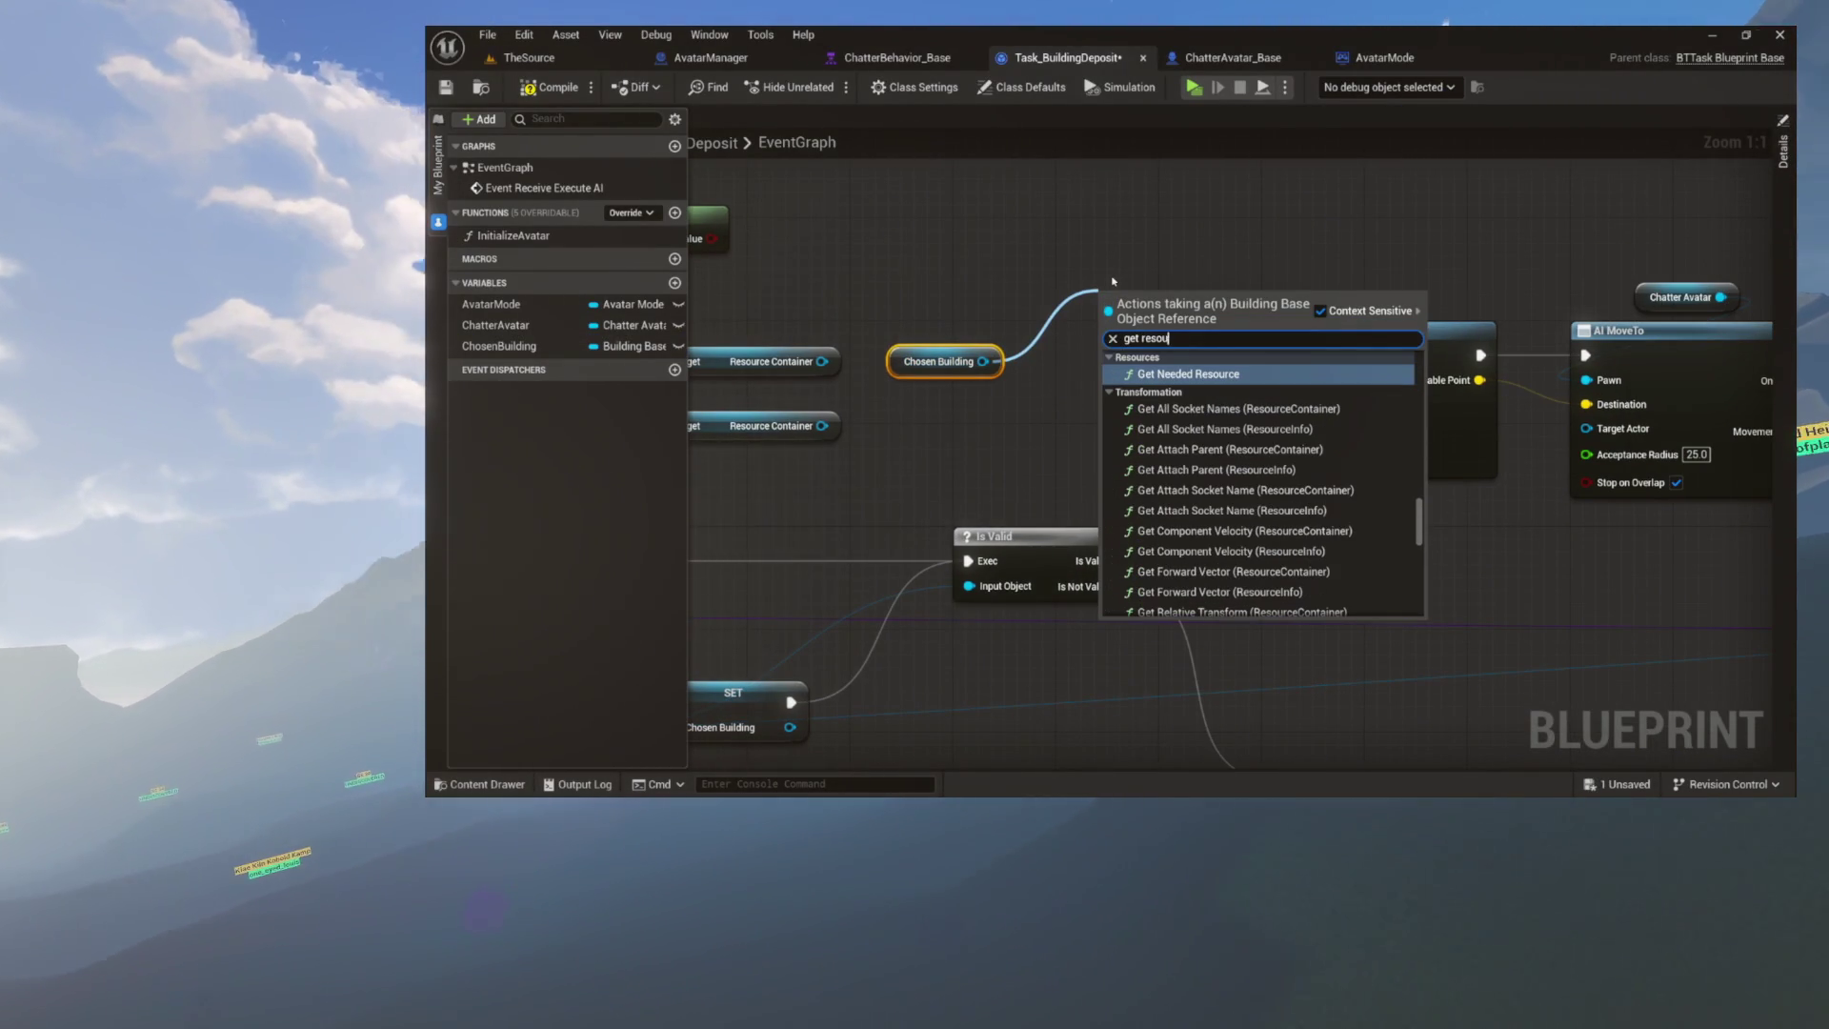
type("container")
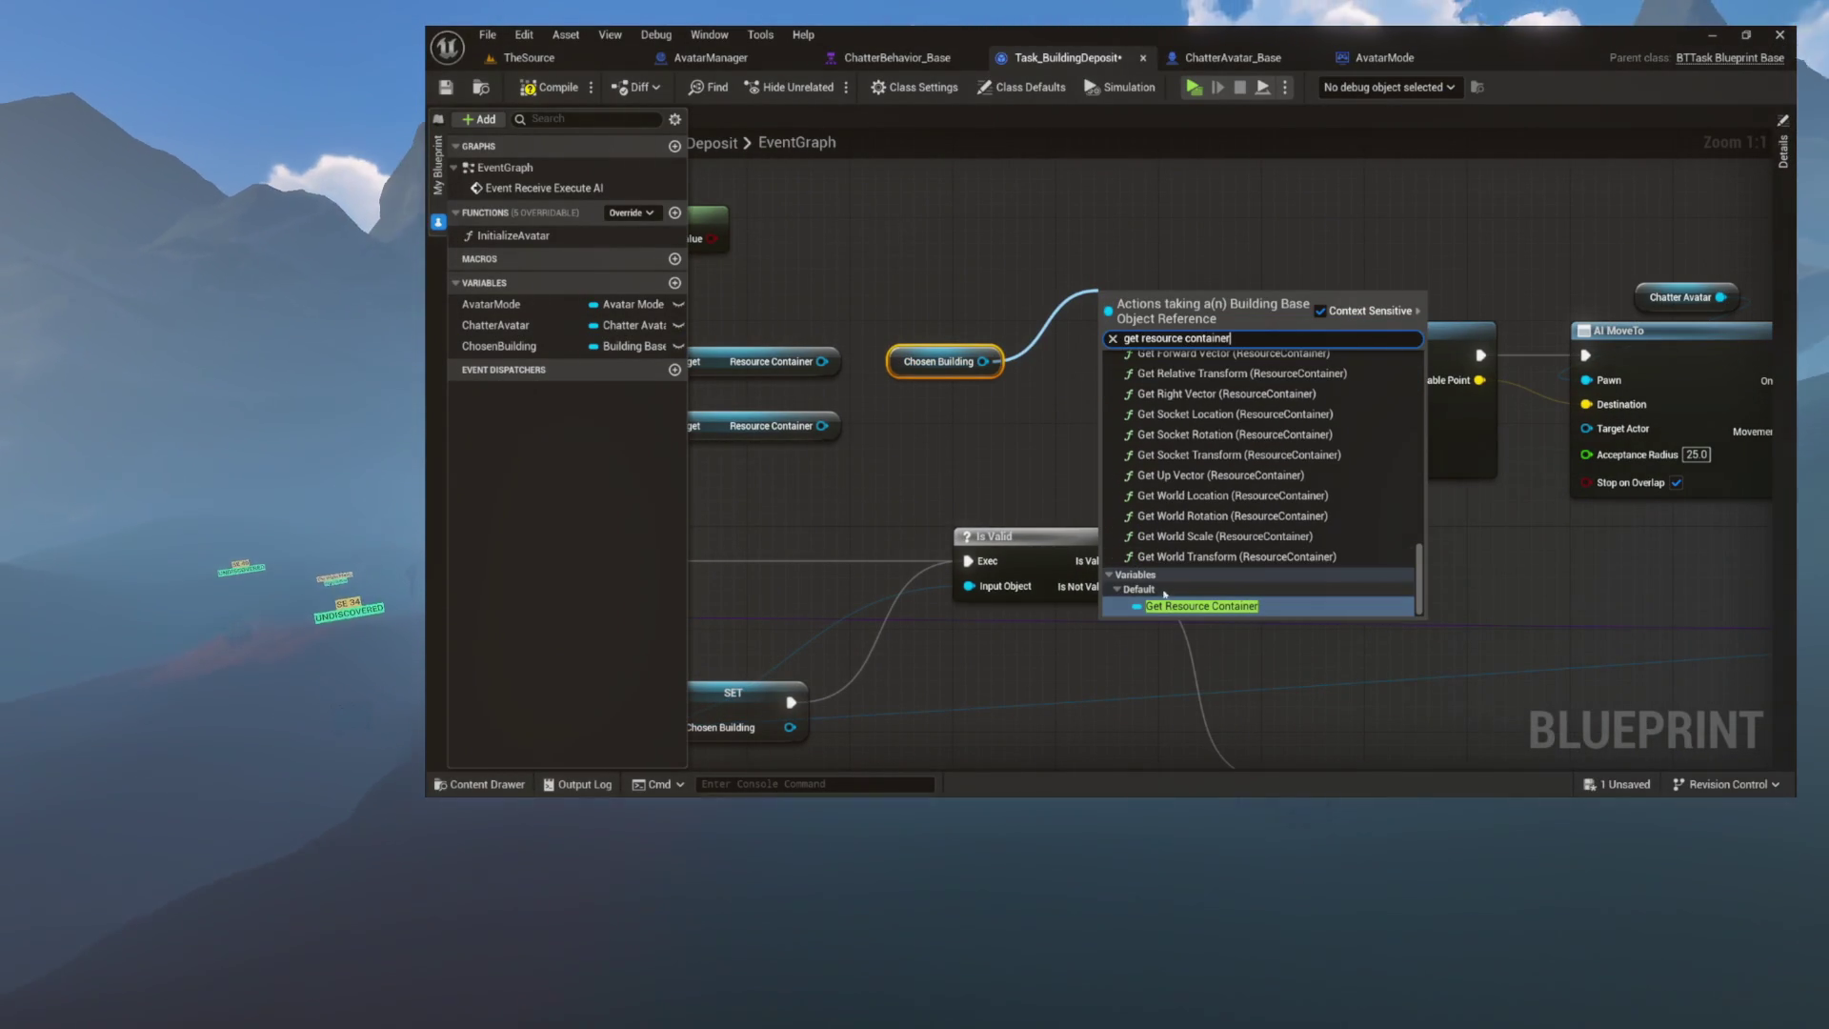
left_click(1172, 606)
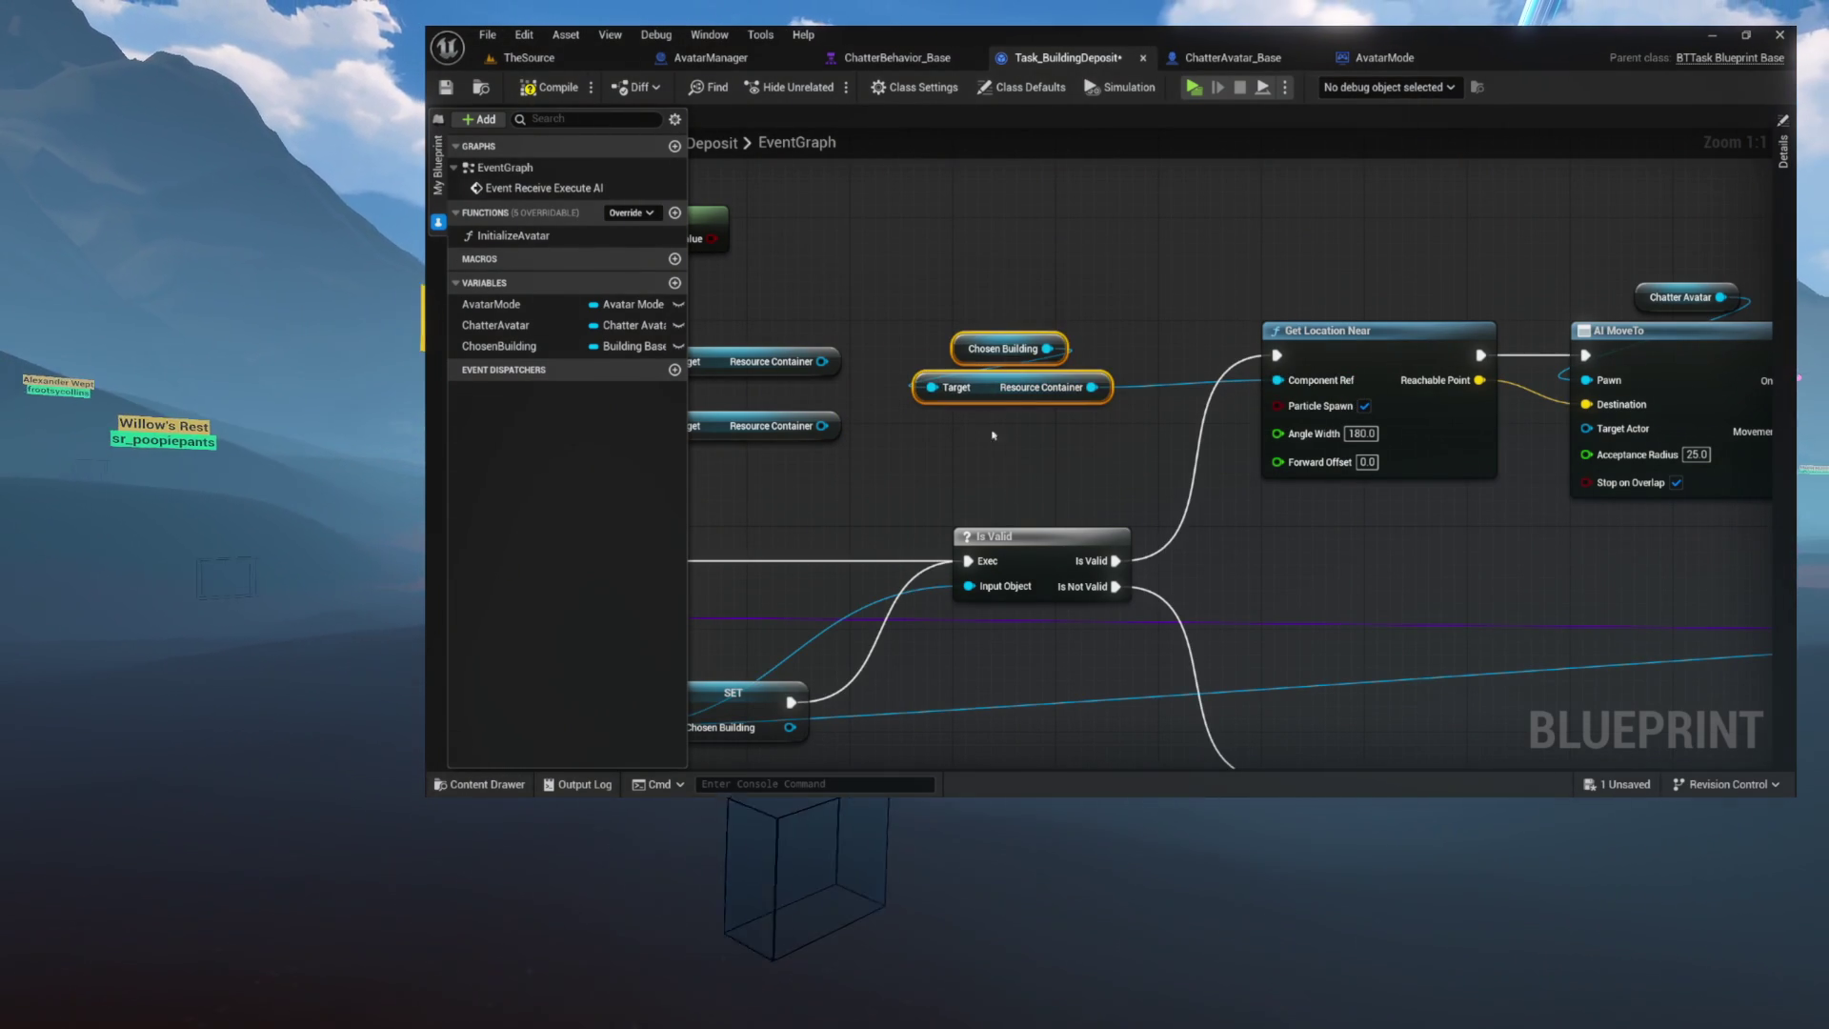
- Inspect the Chosen Kaiju Summoner lookup, Cast To ResourceBase Class node and Is Valid check
mouse_move(1186, 231)
left_mouse_down()
mouse_move(1360, 237)
mouse_move(1202, 311)
left_mouse_up()
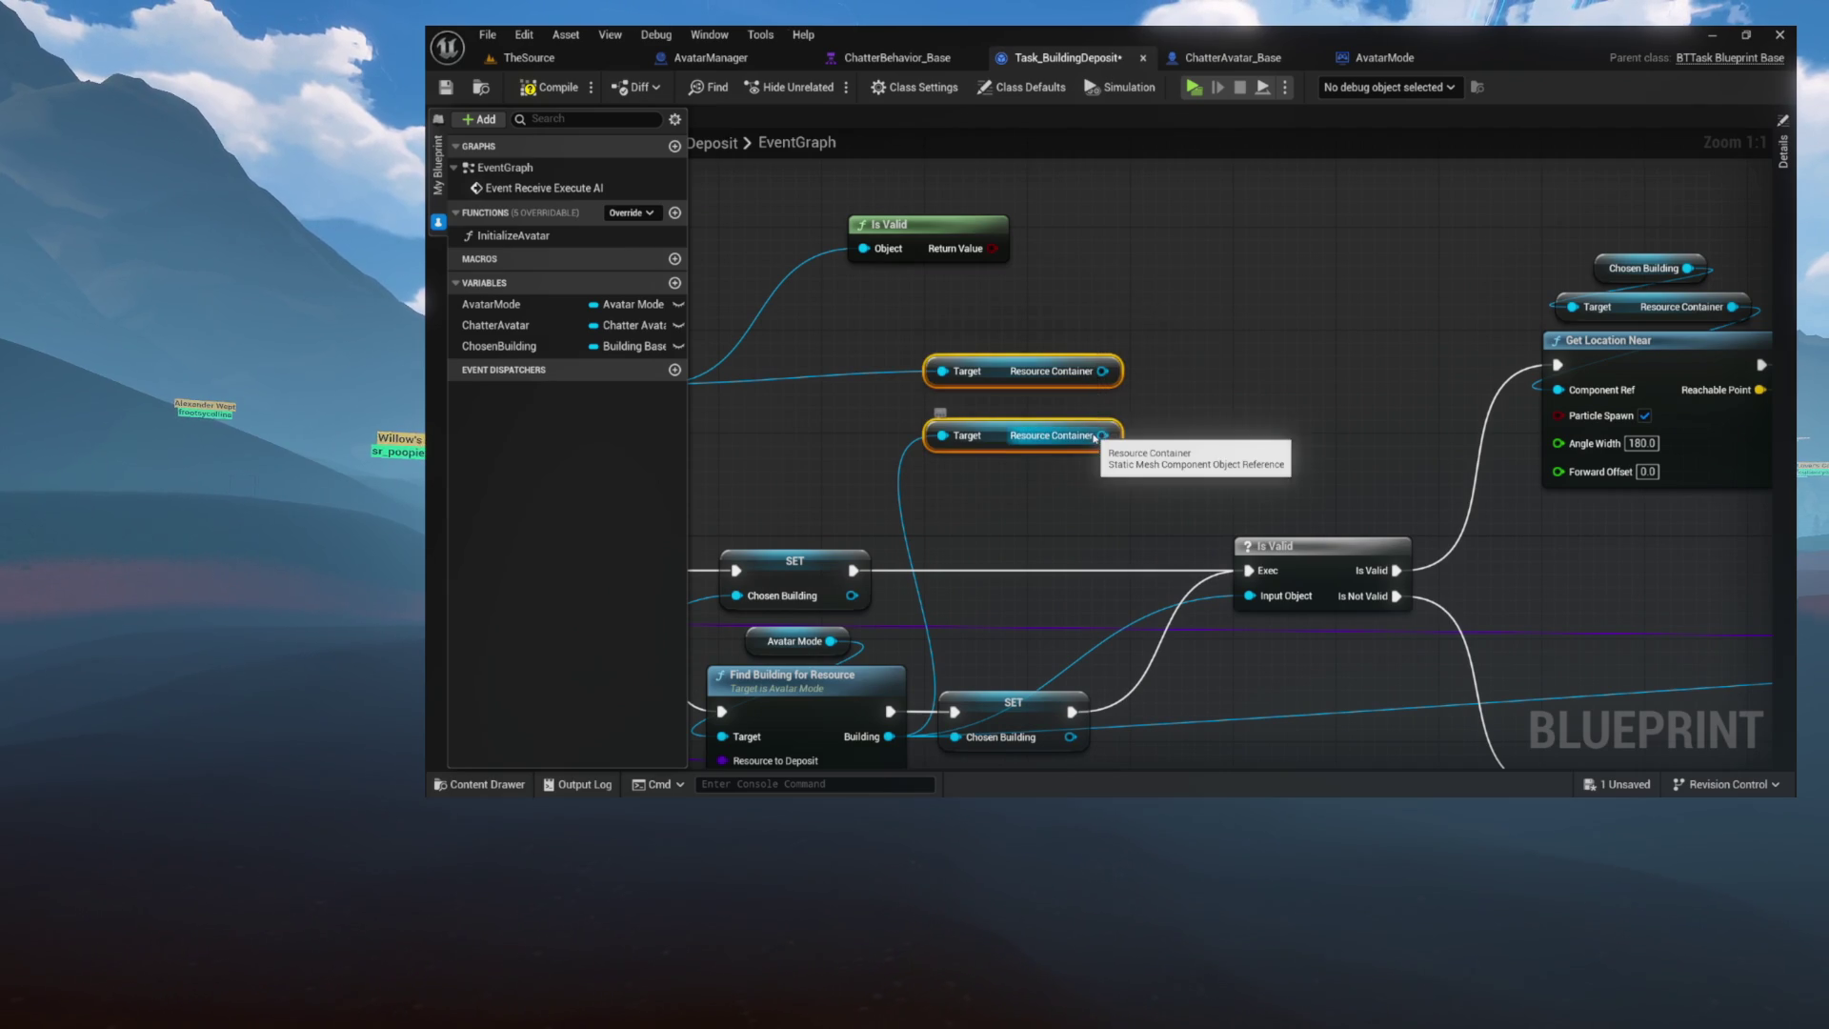
left_click_drag(937, 267, 1257, 311)
left_click_drag(1064, 414, 1232, 316)
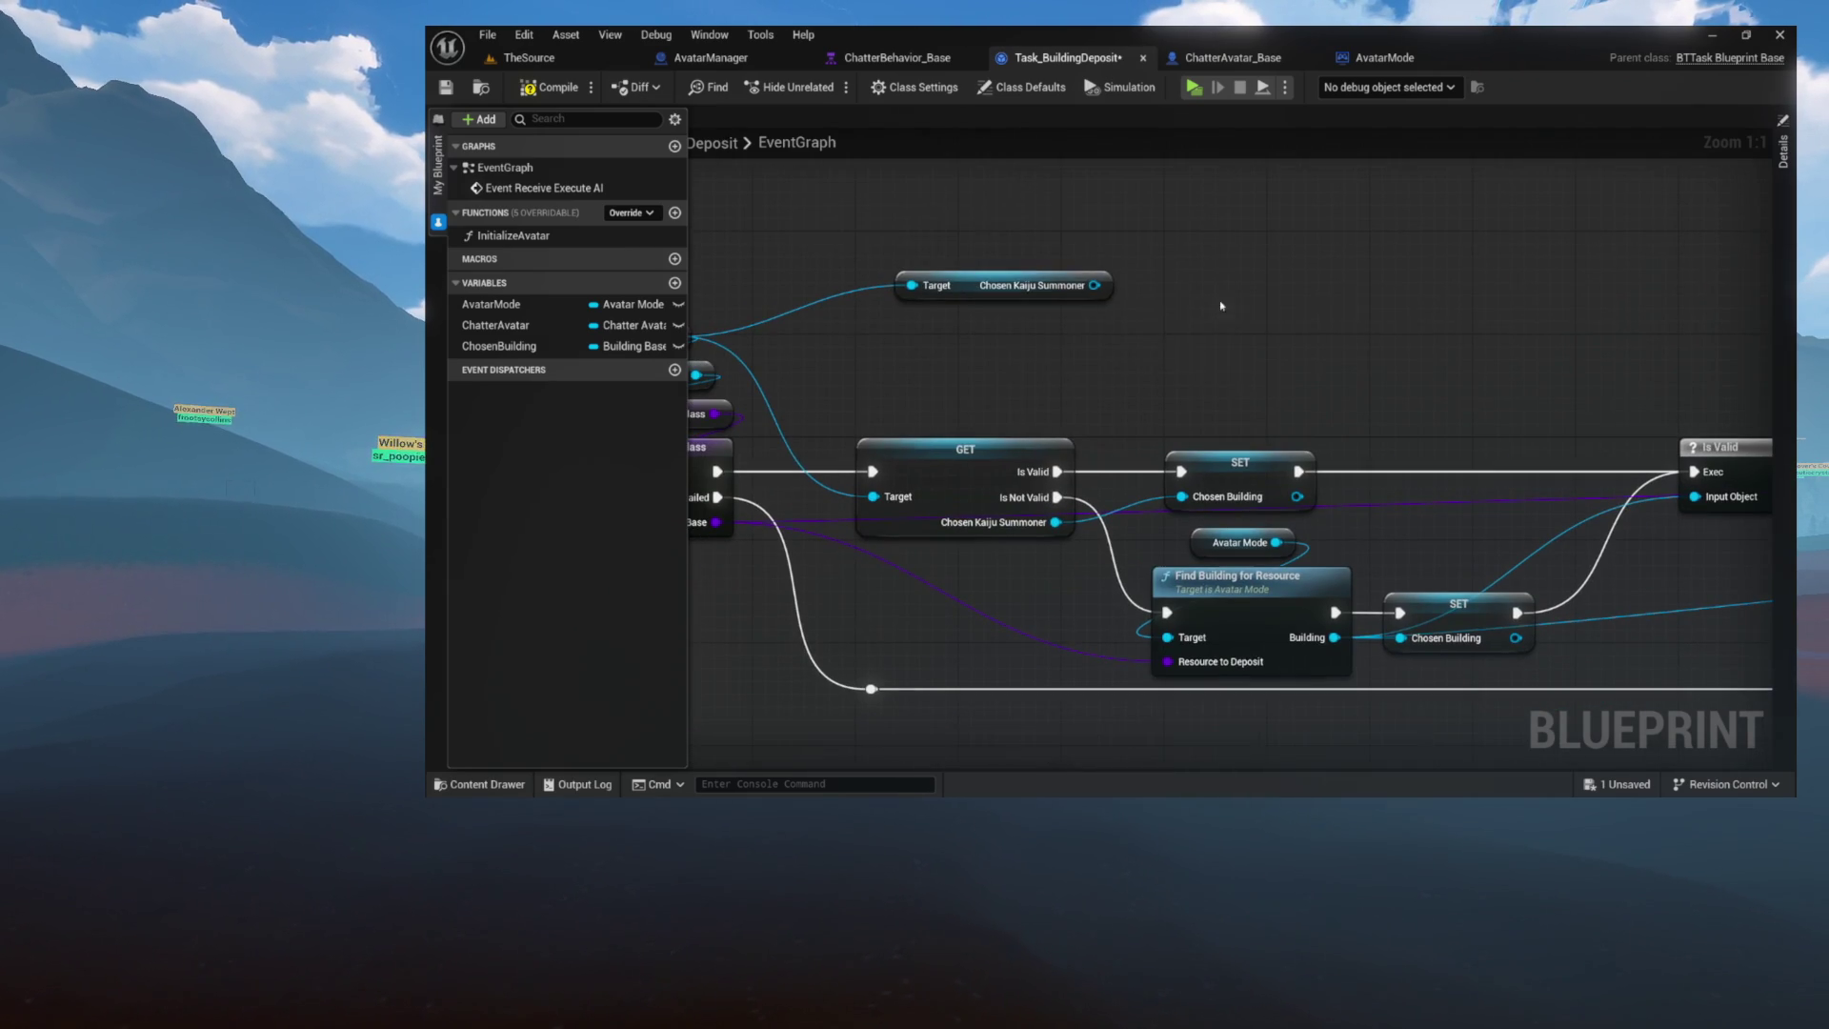
mouse_move(904, 334)
left_mouse_down()
mouse_move(1082, 323)
mouse_move(763, 310)
left_mouse_up()
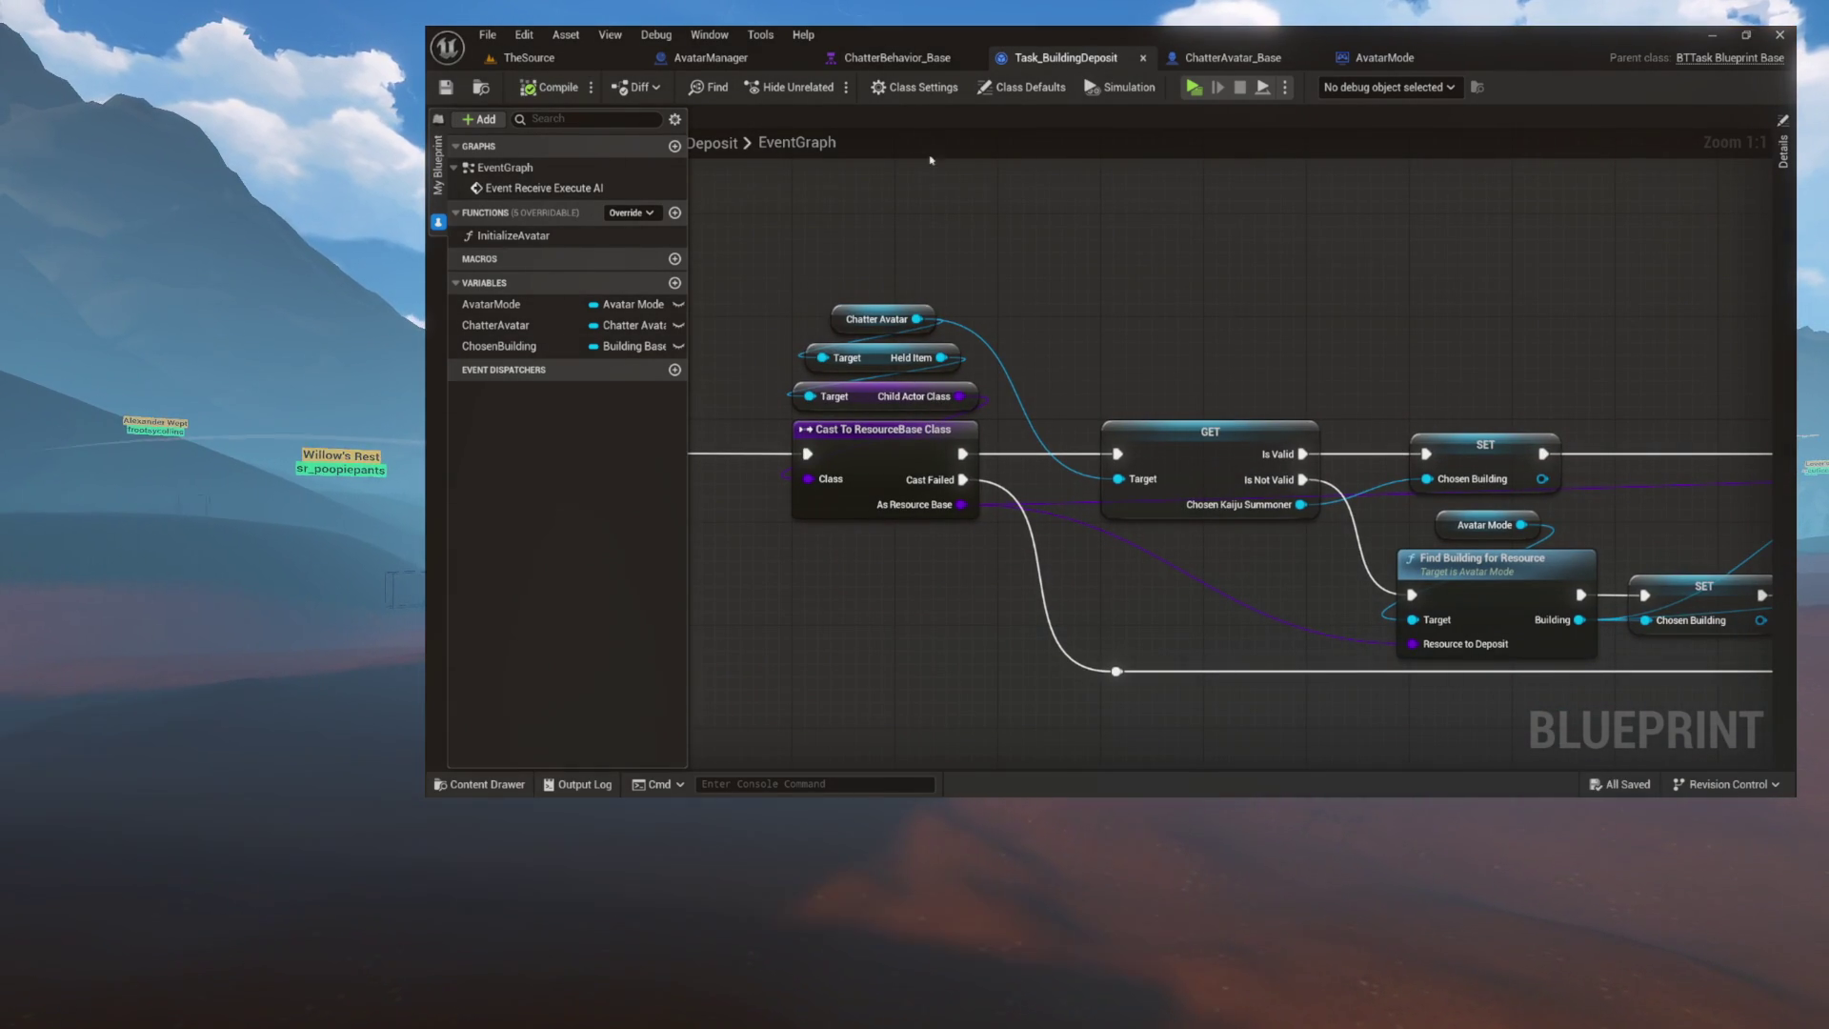
mouse_move(1119, 286)
left_mouse_down()
mouse_move(996, 310)
mouse_move(1050, 329)
mouse_move(1298, 315)
mouse_move(1238, 327)
left_mouse_up()
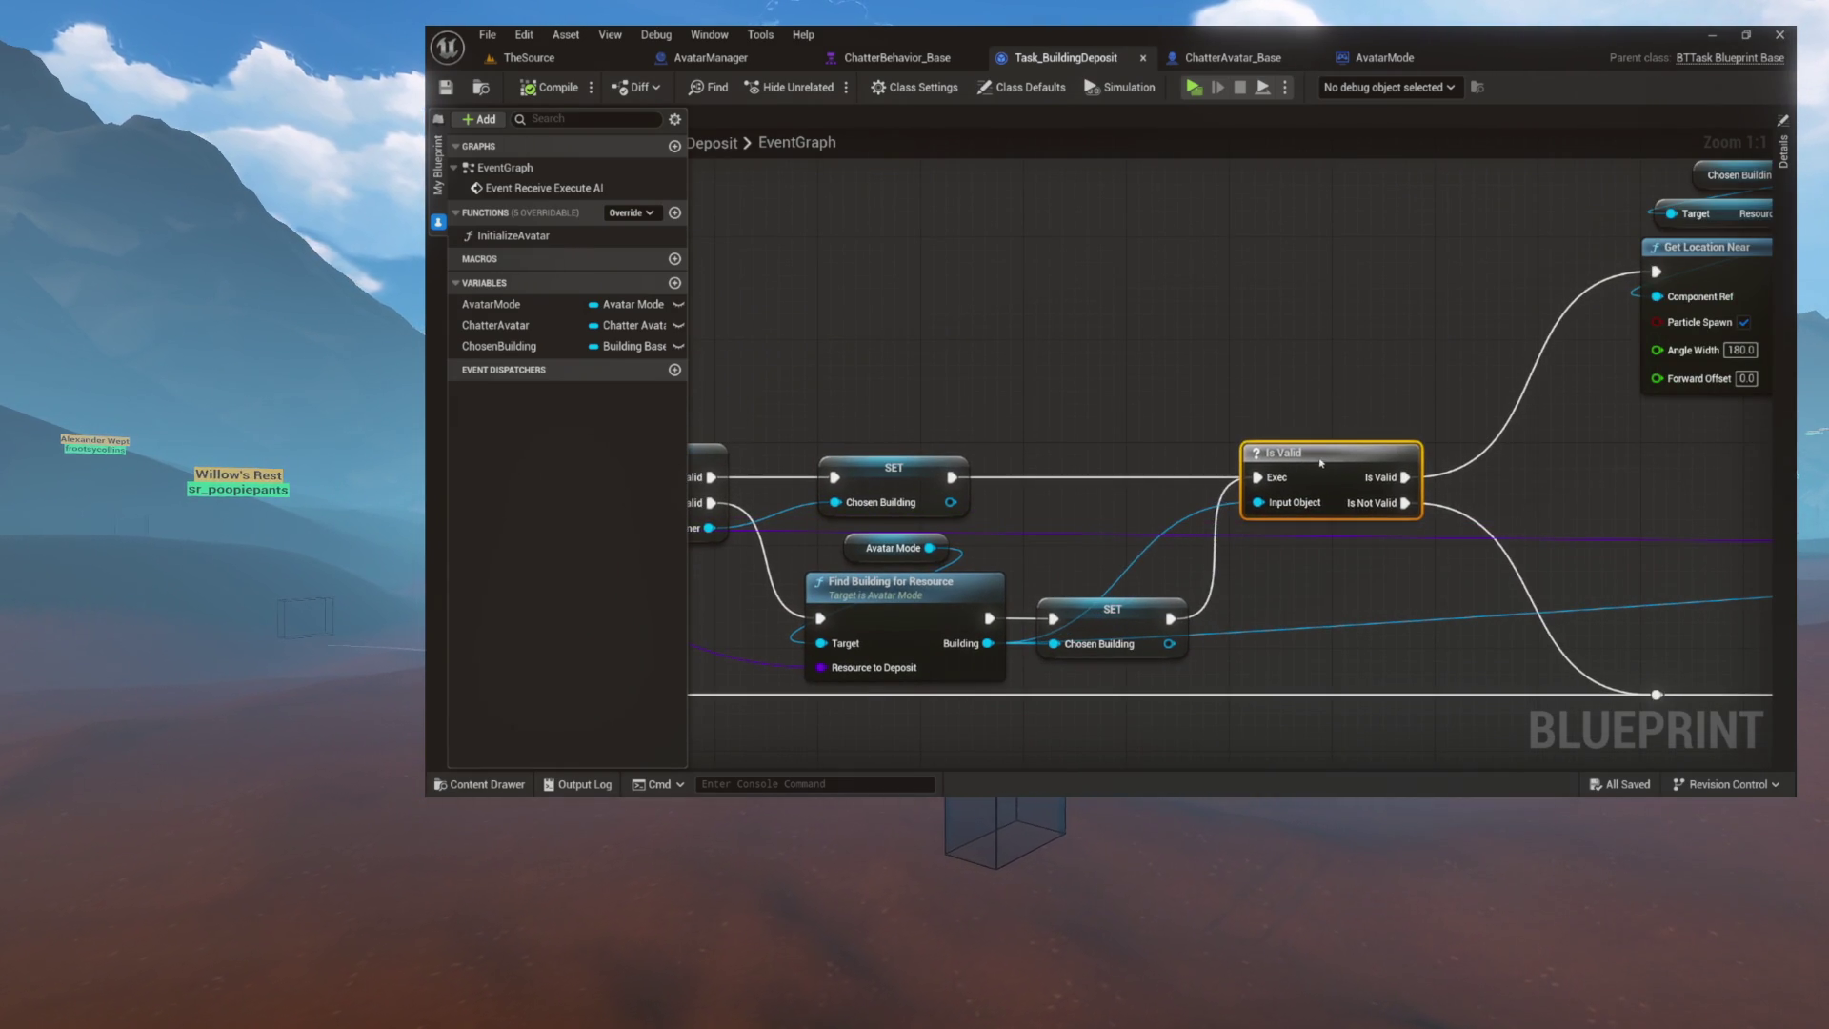
- Review the GET, SET and Find Building for Resource chain, adding a reroute on the building wire
left_click_drag(1312, 457, 1552, 418)
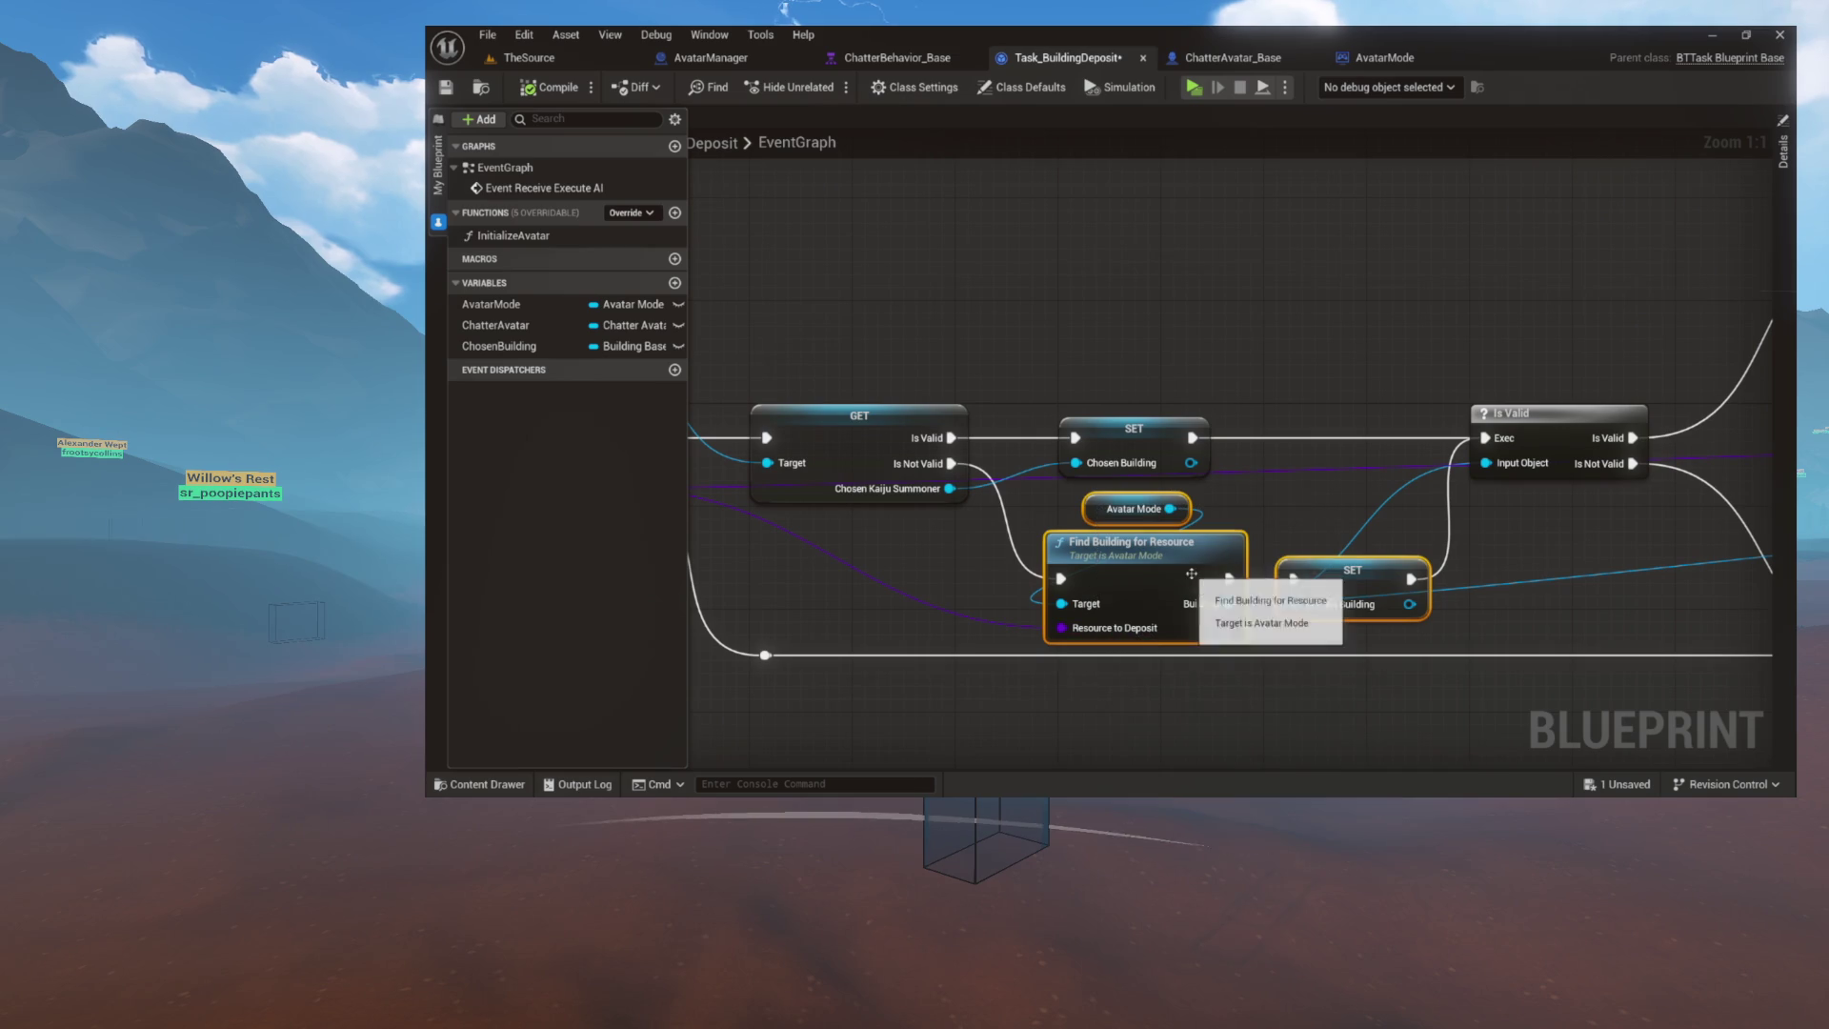
mouse_move(1260, 518)
left_mouse_down()
mouse_move(1306, 506)
mouse_move(1137, 526)
left_mouse_up()
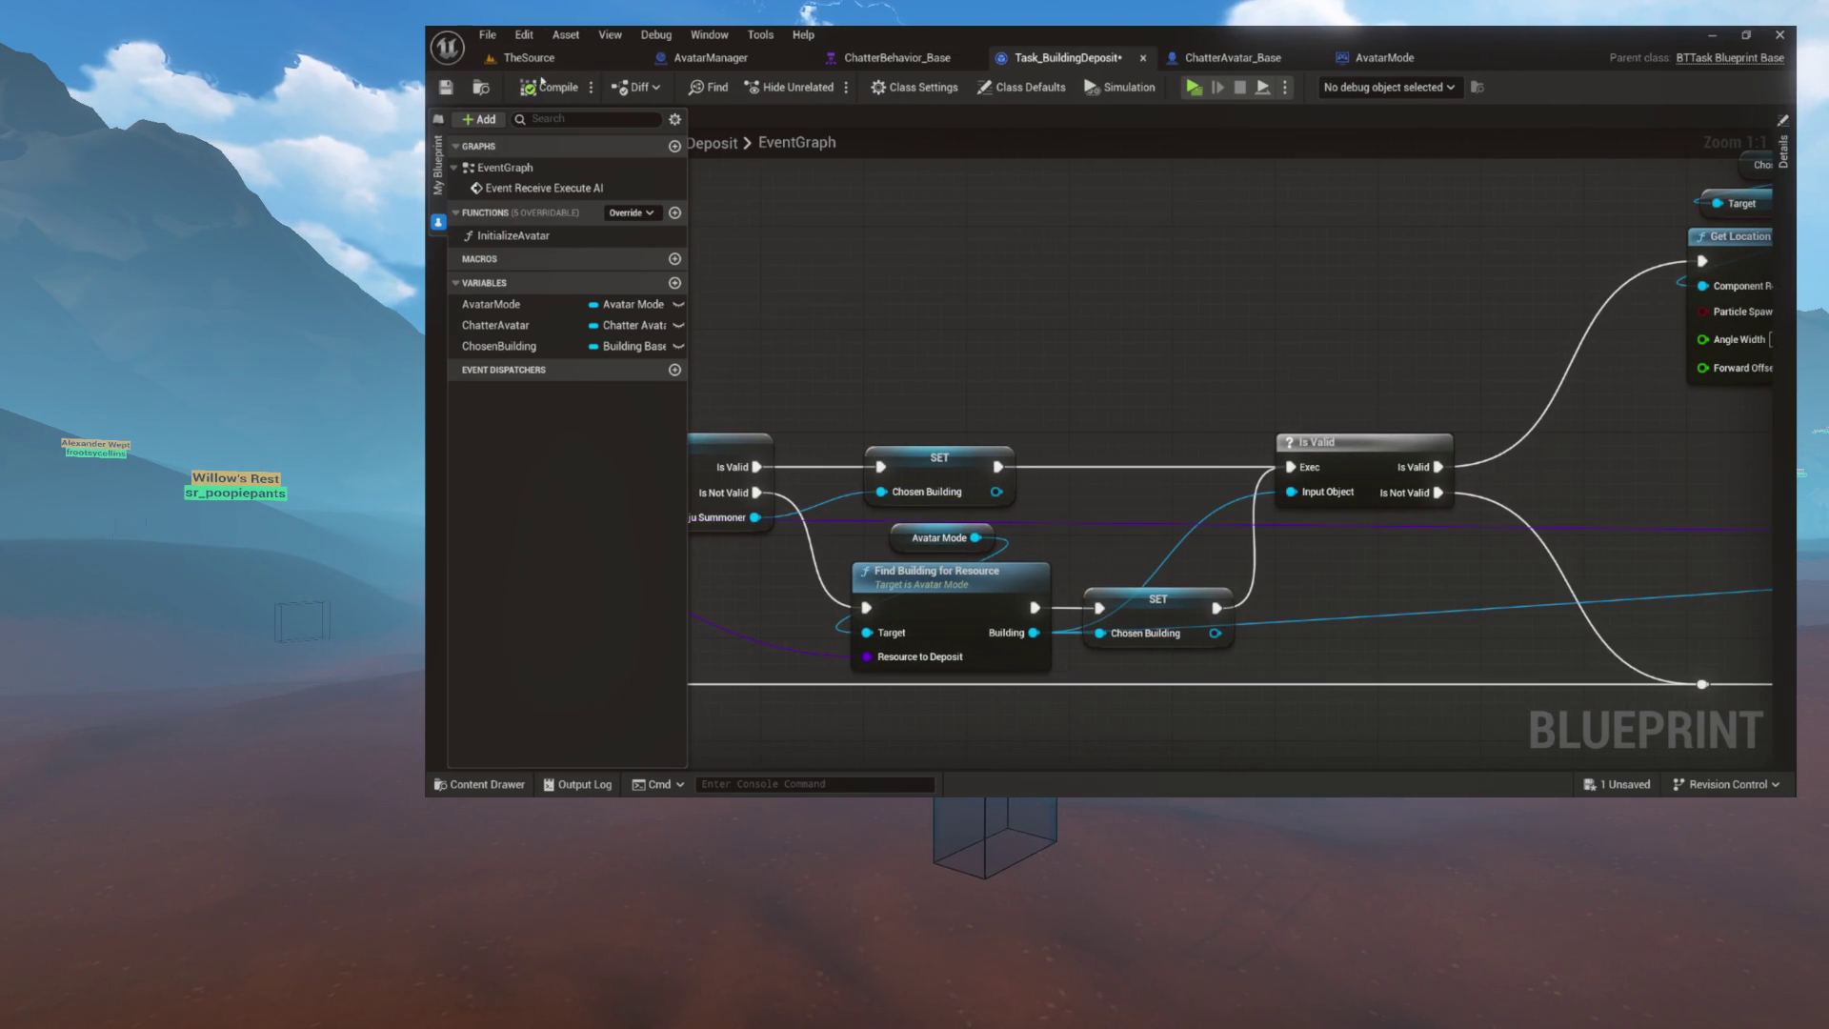
mouse_move(1144, 295)
left_mouse_down()
mouse_move(1387, 294)
mouse_move(1257, 306)
mouse_move(1368, 302)
mouse_move(1518, 265)
left_mouse_up()
mouse_move(1410, 282)
left_mouse_down()
mouse_move(1183, 299)
mouse_move(1197, 319)
left_mouse_up()
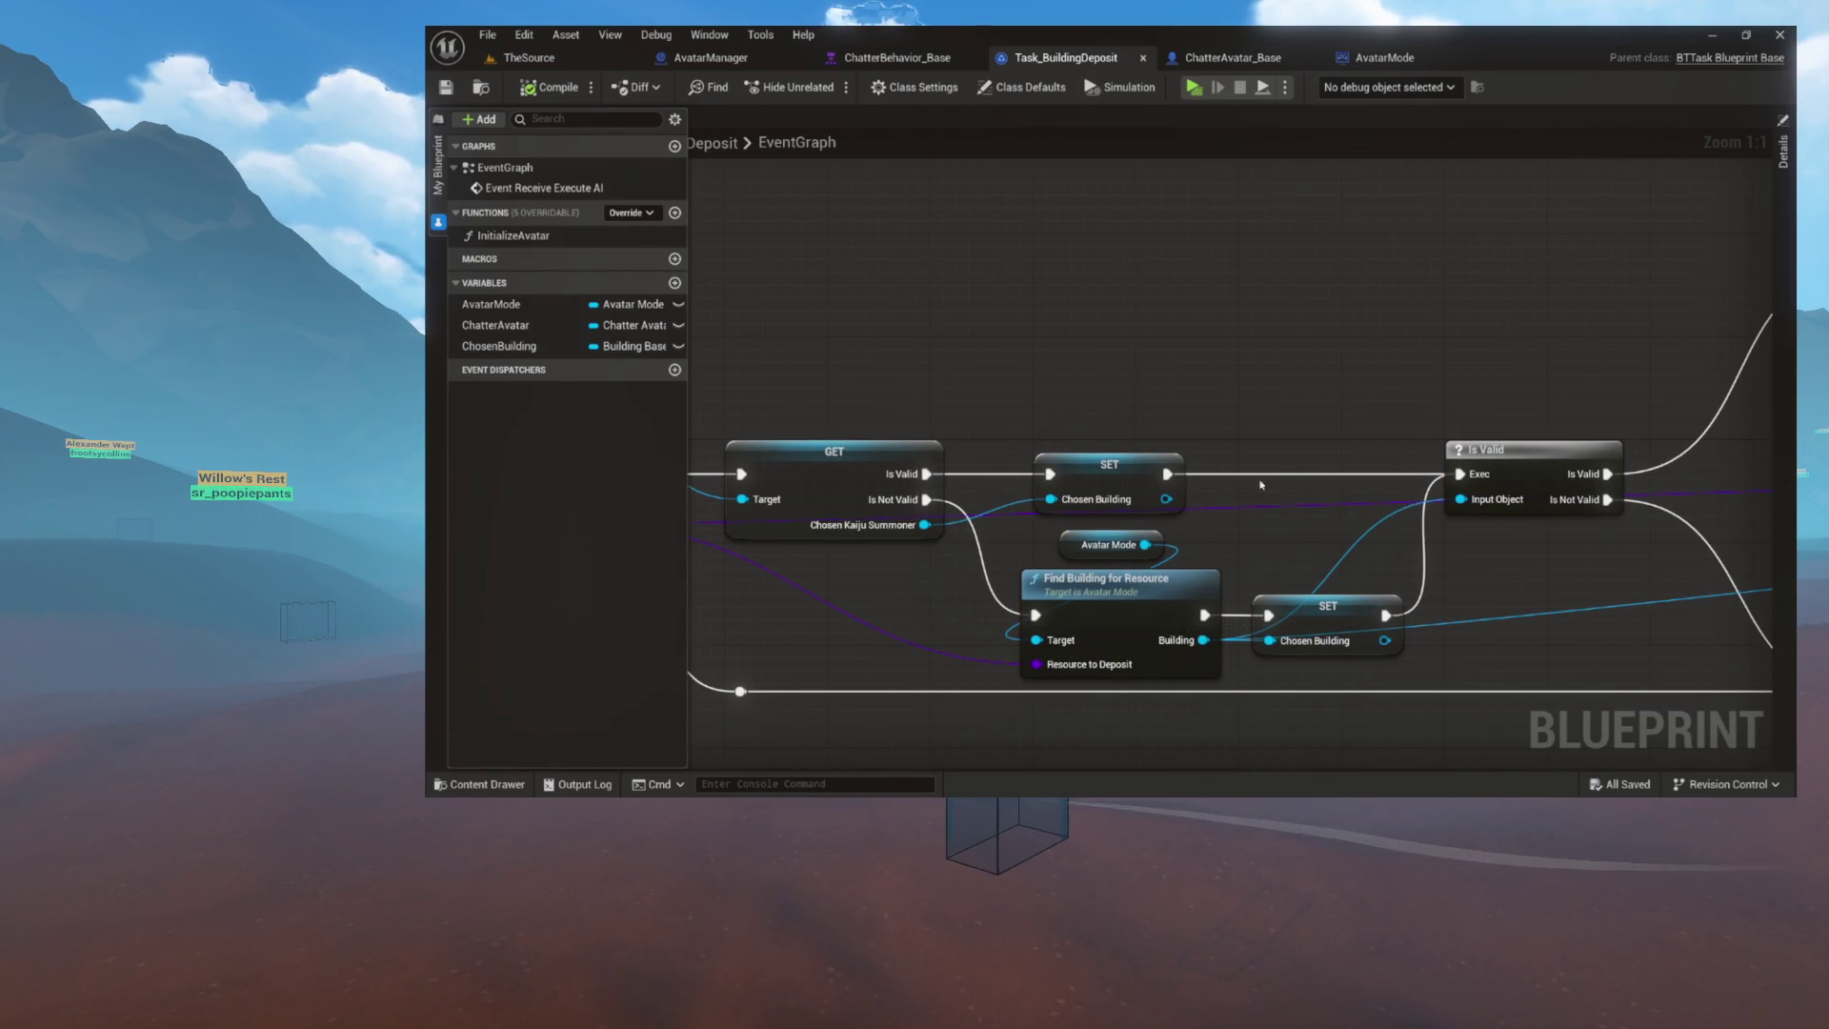
left_click_drag(1320, 566, 1279, 481)
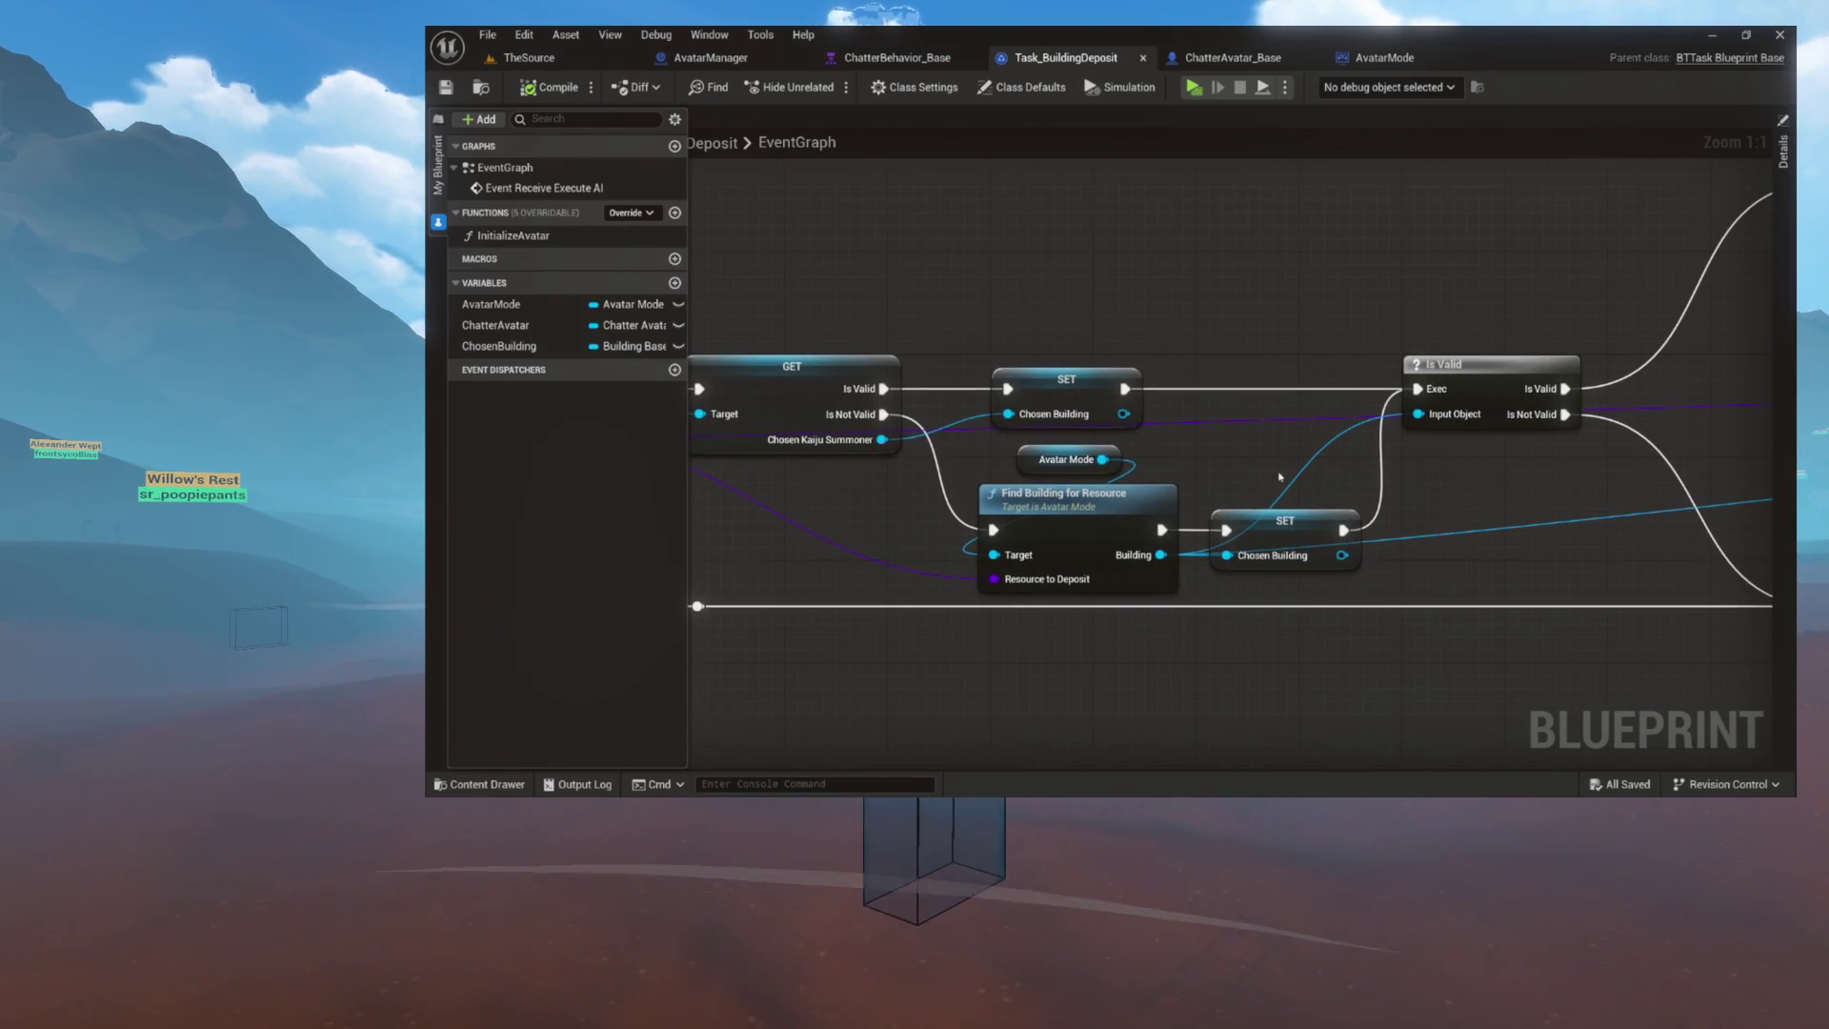
double_click(1400, 538)
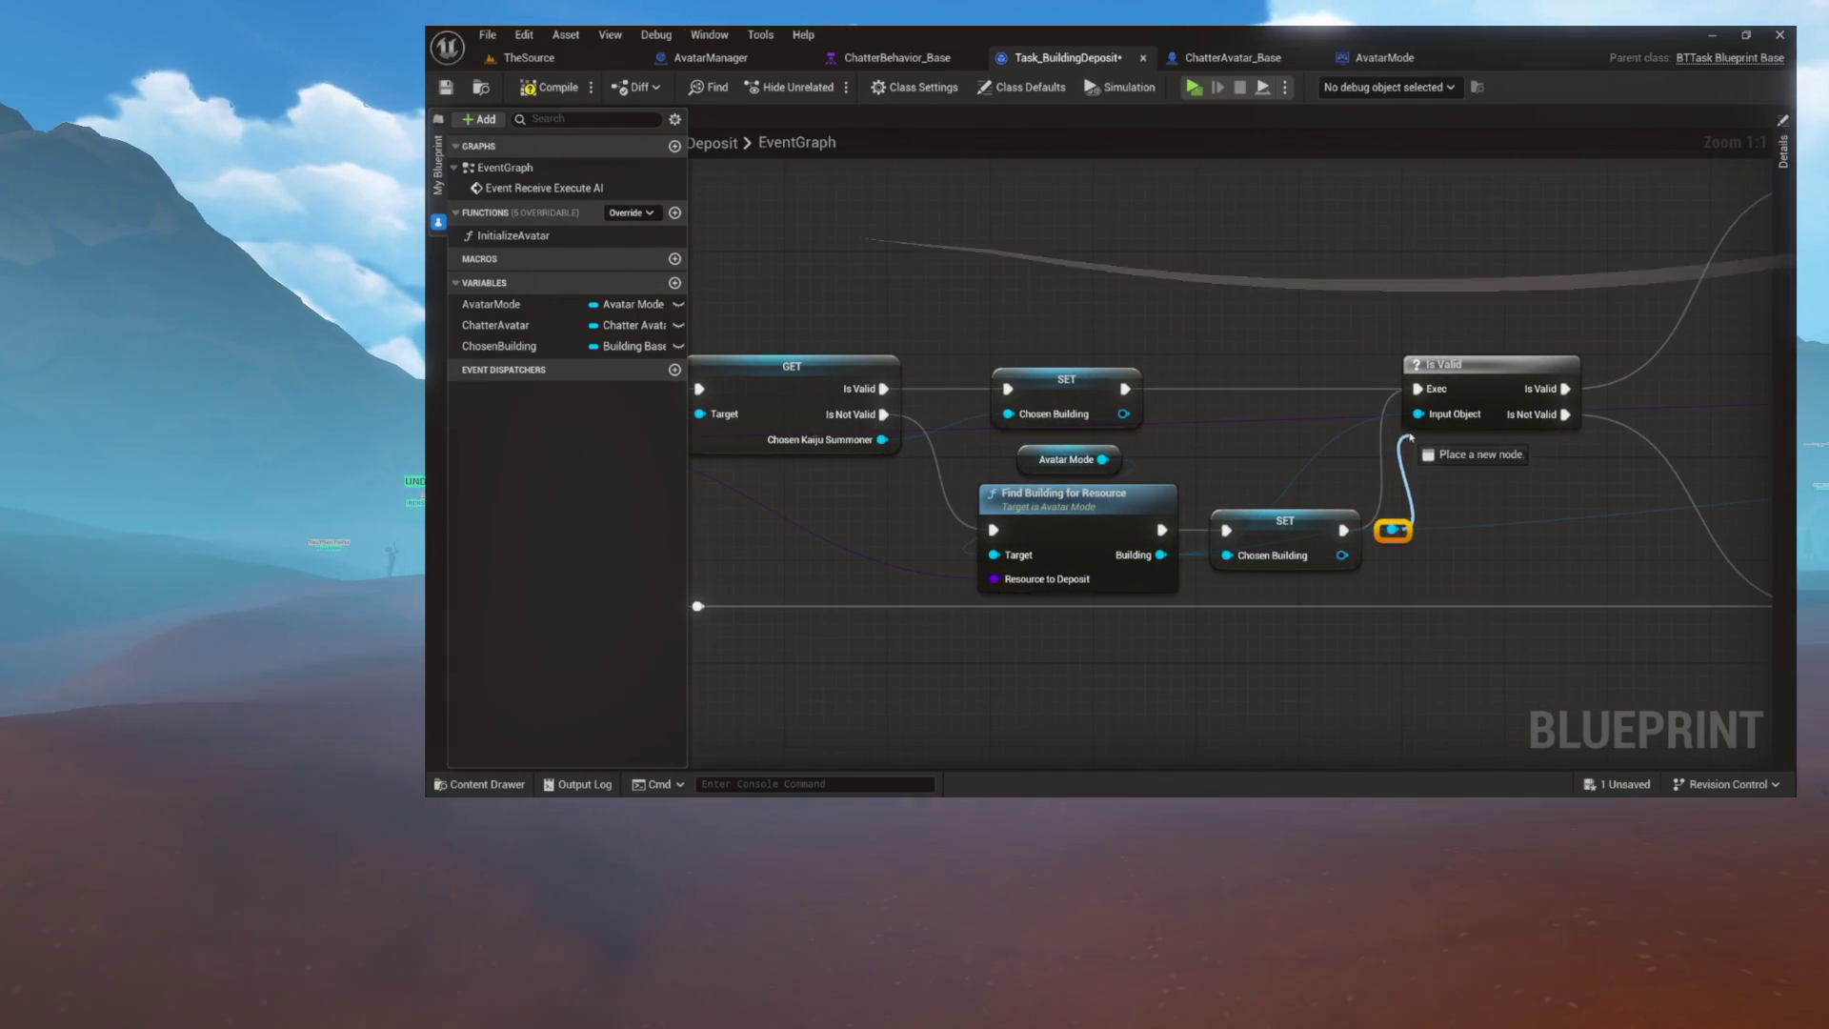
- Move the reroute below Is Valid and connect SET's Chosen Building to Is Valid's Input Object
mouse_move(1466, 491)
left_mouse_down()
mouse_move(1280, 501)
mouse_move(1222, 602)
mouse_move(1244, 525)
mouse_move(1271, 563)
left_mouse_up()
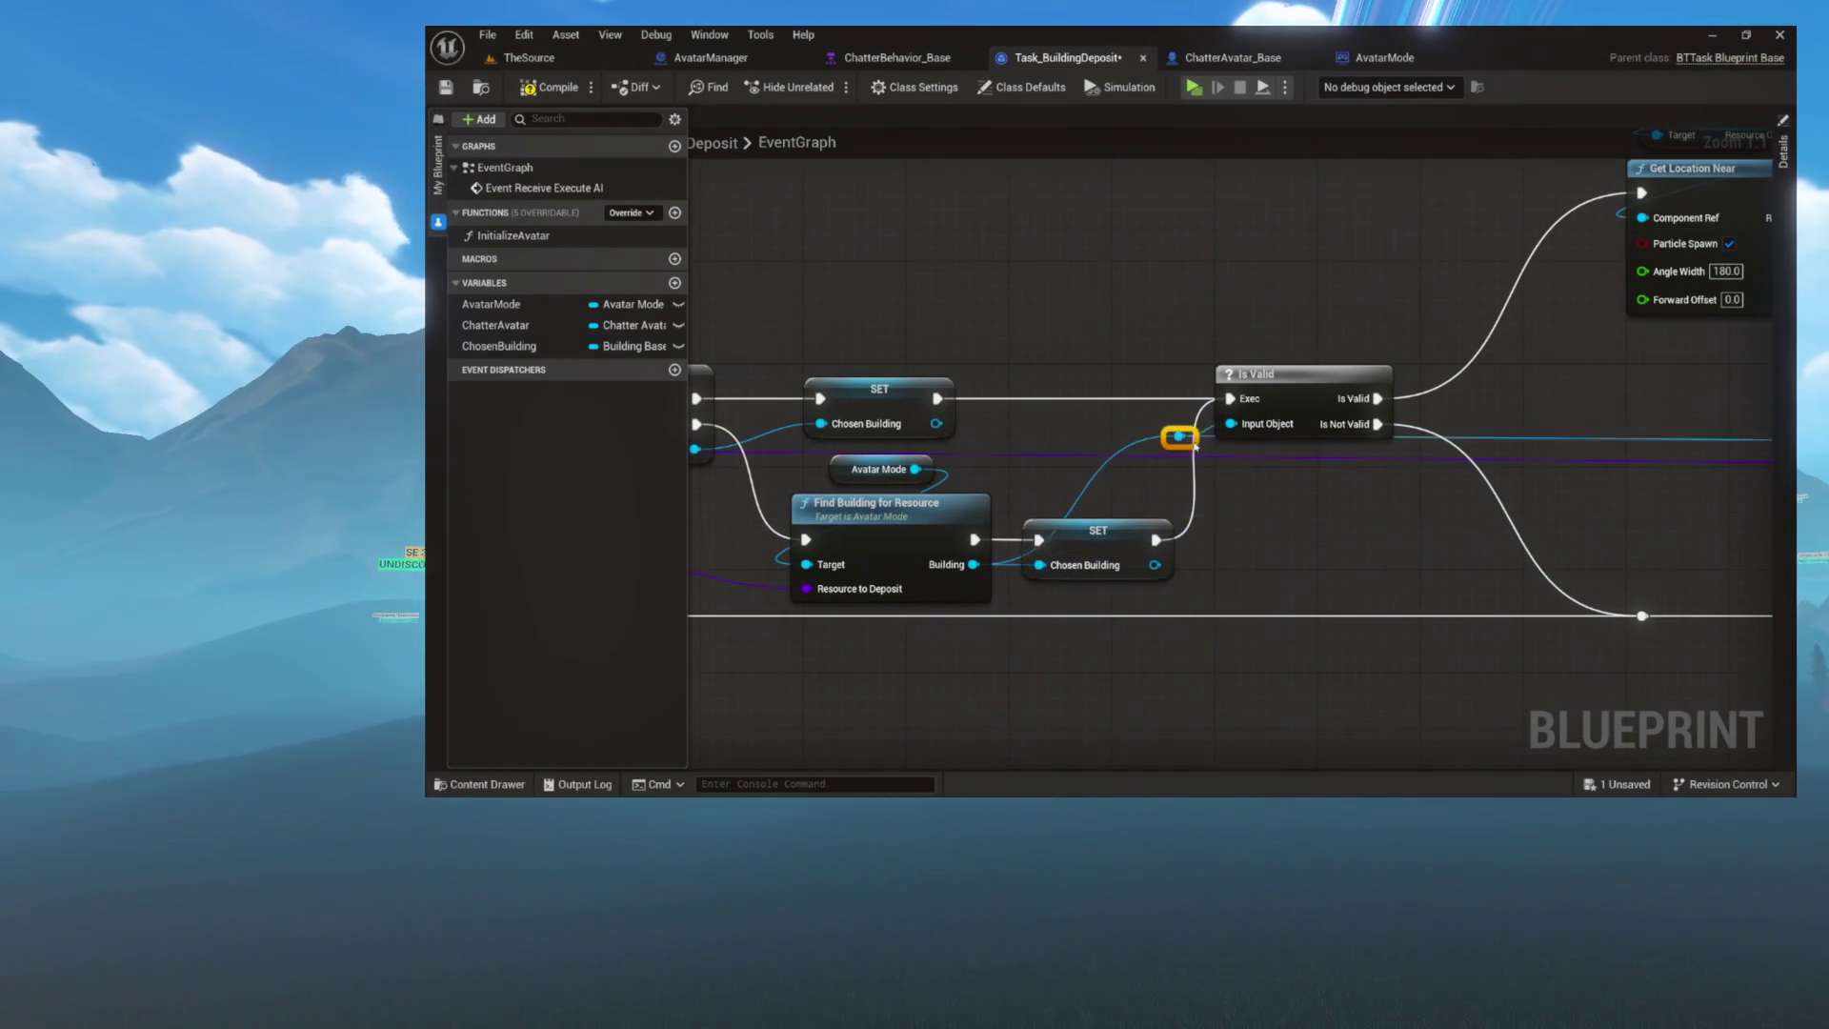
mouse_move(1124, 337)
left_mouse_down()
mouse_move(1123, 259)
mouse_move(1123, 424)
mouse_move(1239, 508)
left_mouse_up()
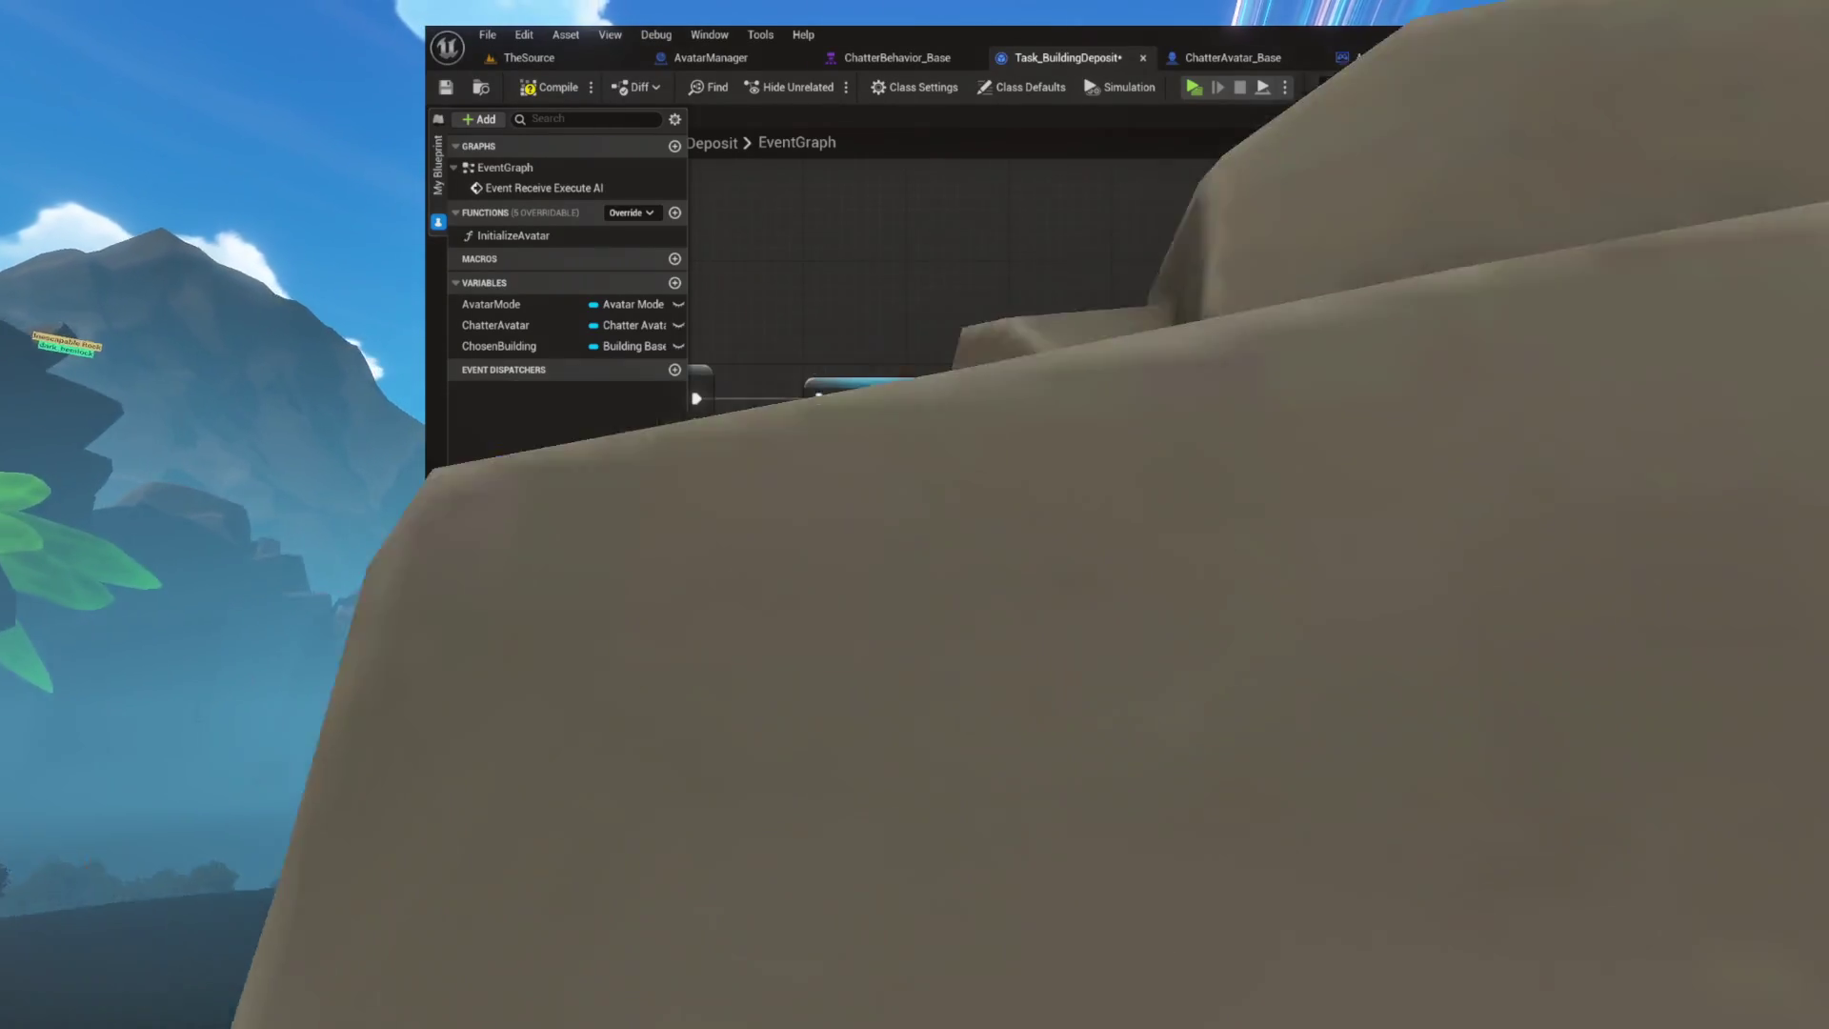
left_click_drag(936, 423, 1214, 429)
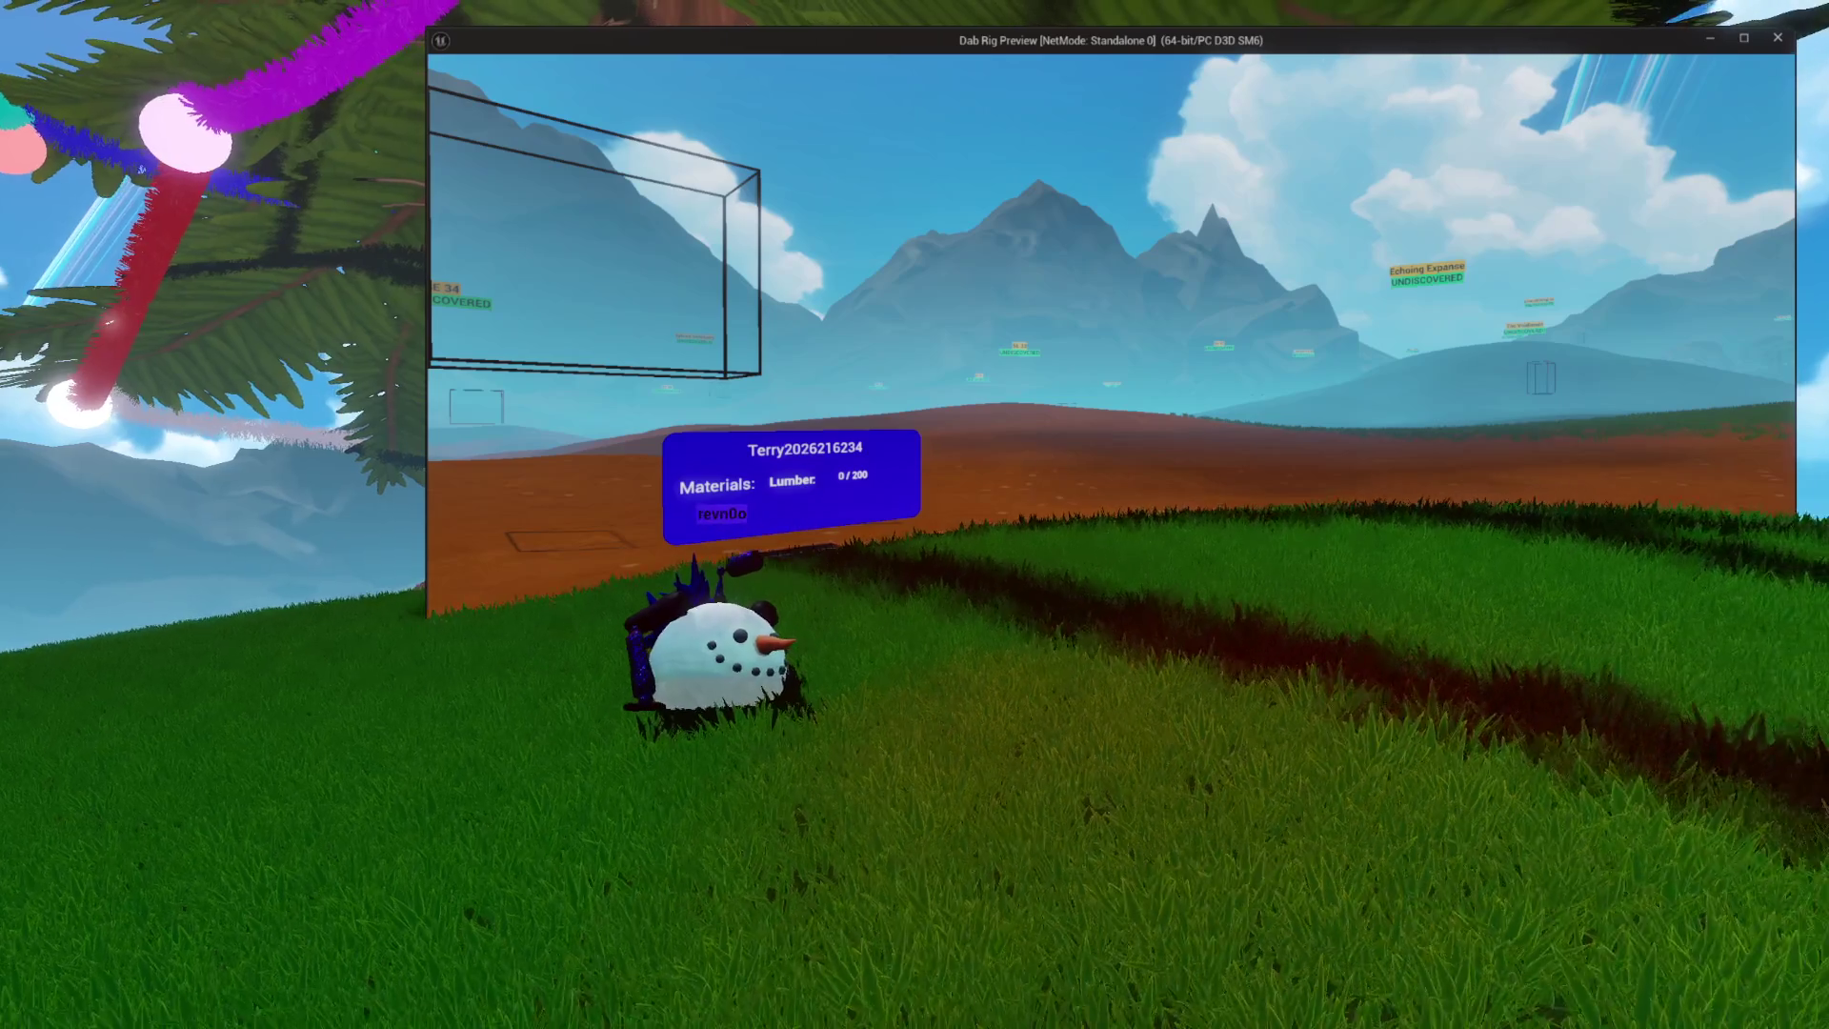
- Walk the character to the Lumber 0/200 deposit building and show the Login/Queue/Options debug bar
key("w")
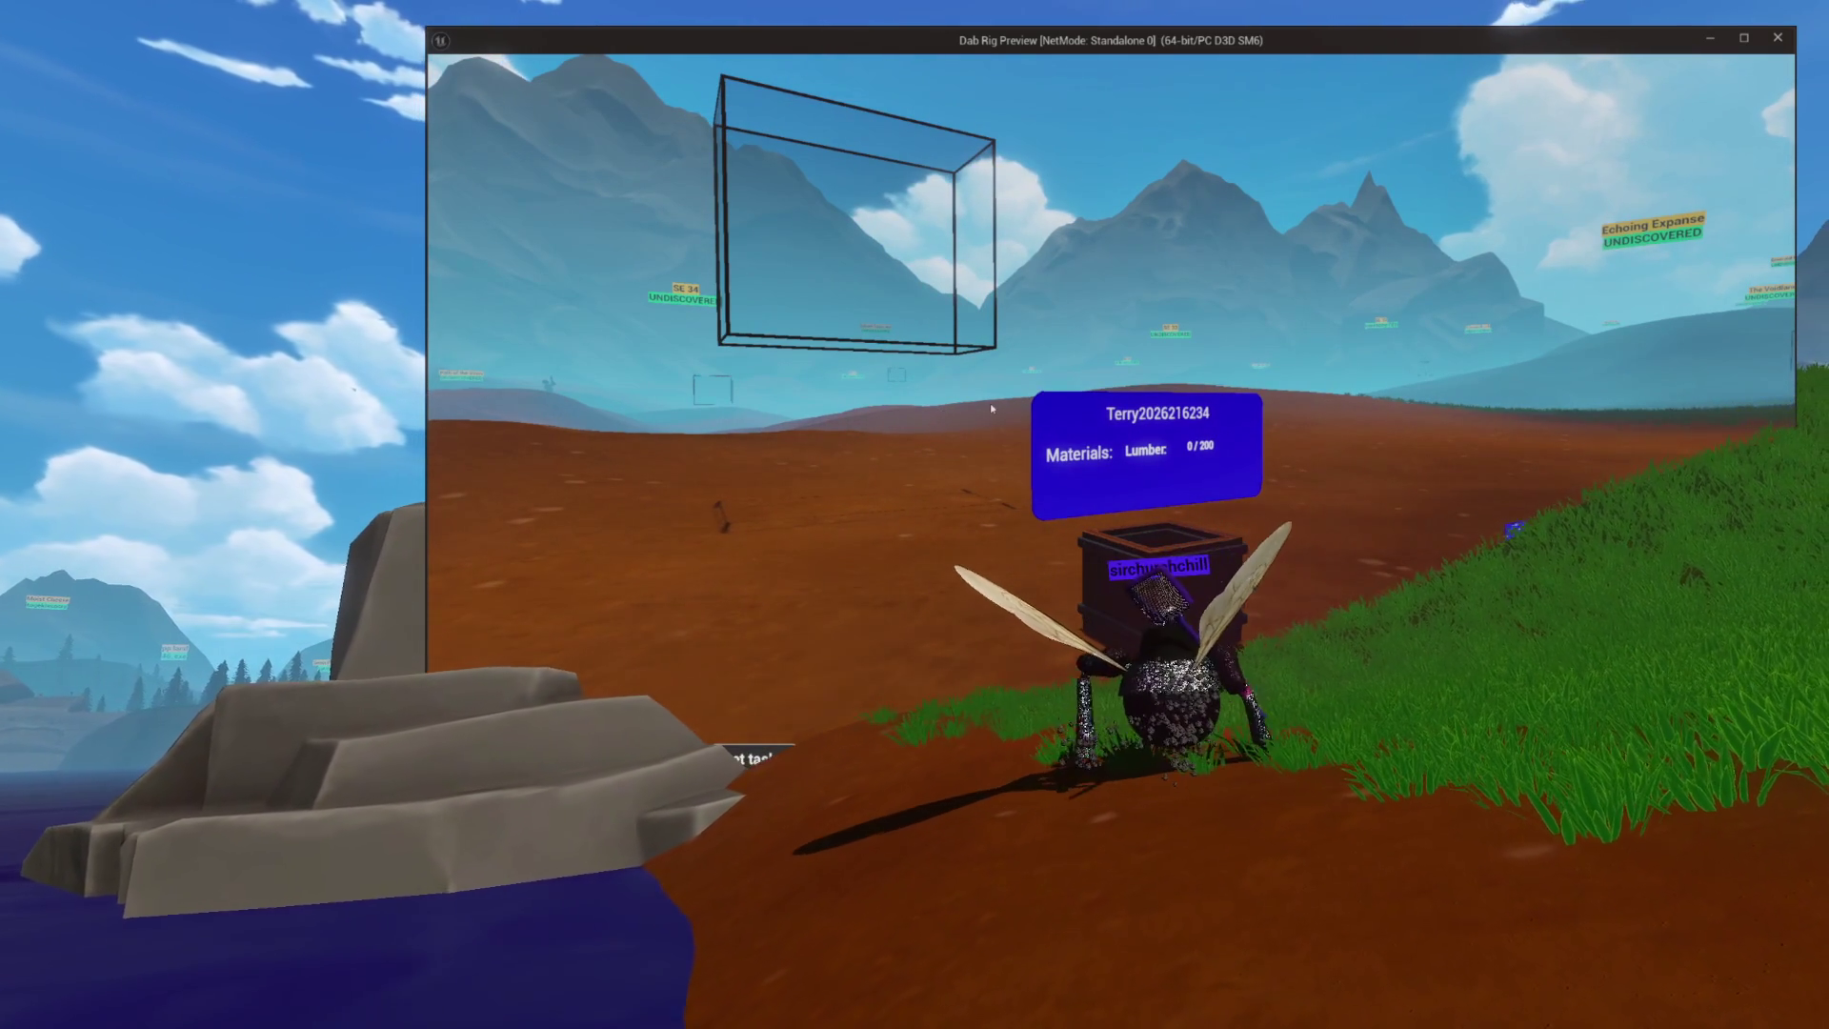
key("Tab")
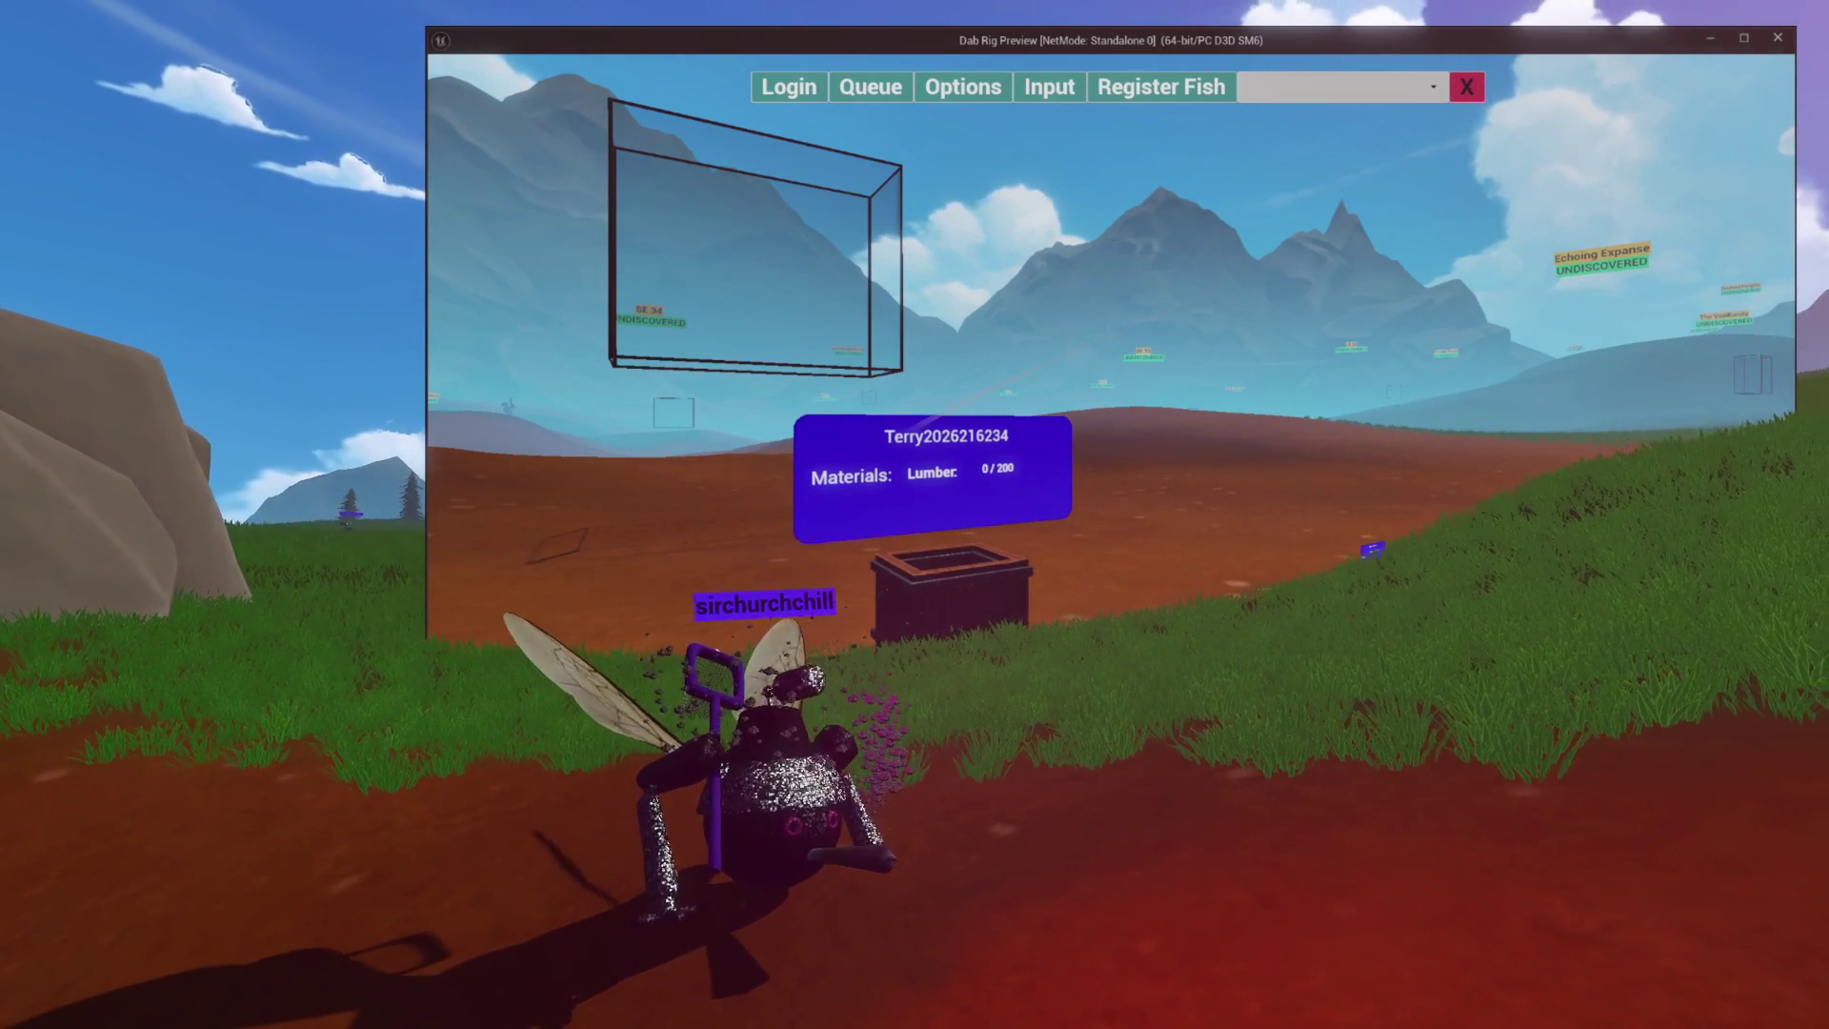
- Turn the bee character toward the building, then close the debug menu
key("a")
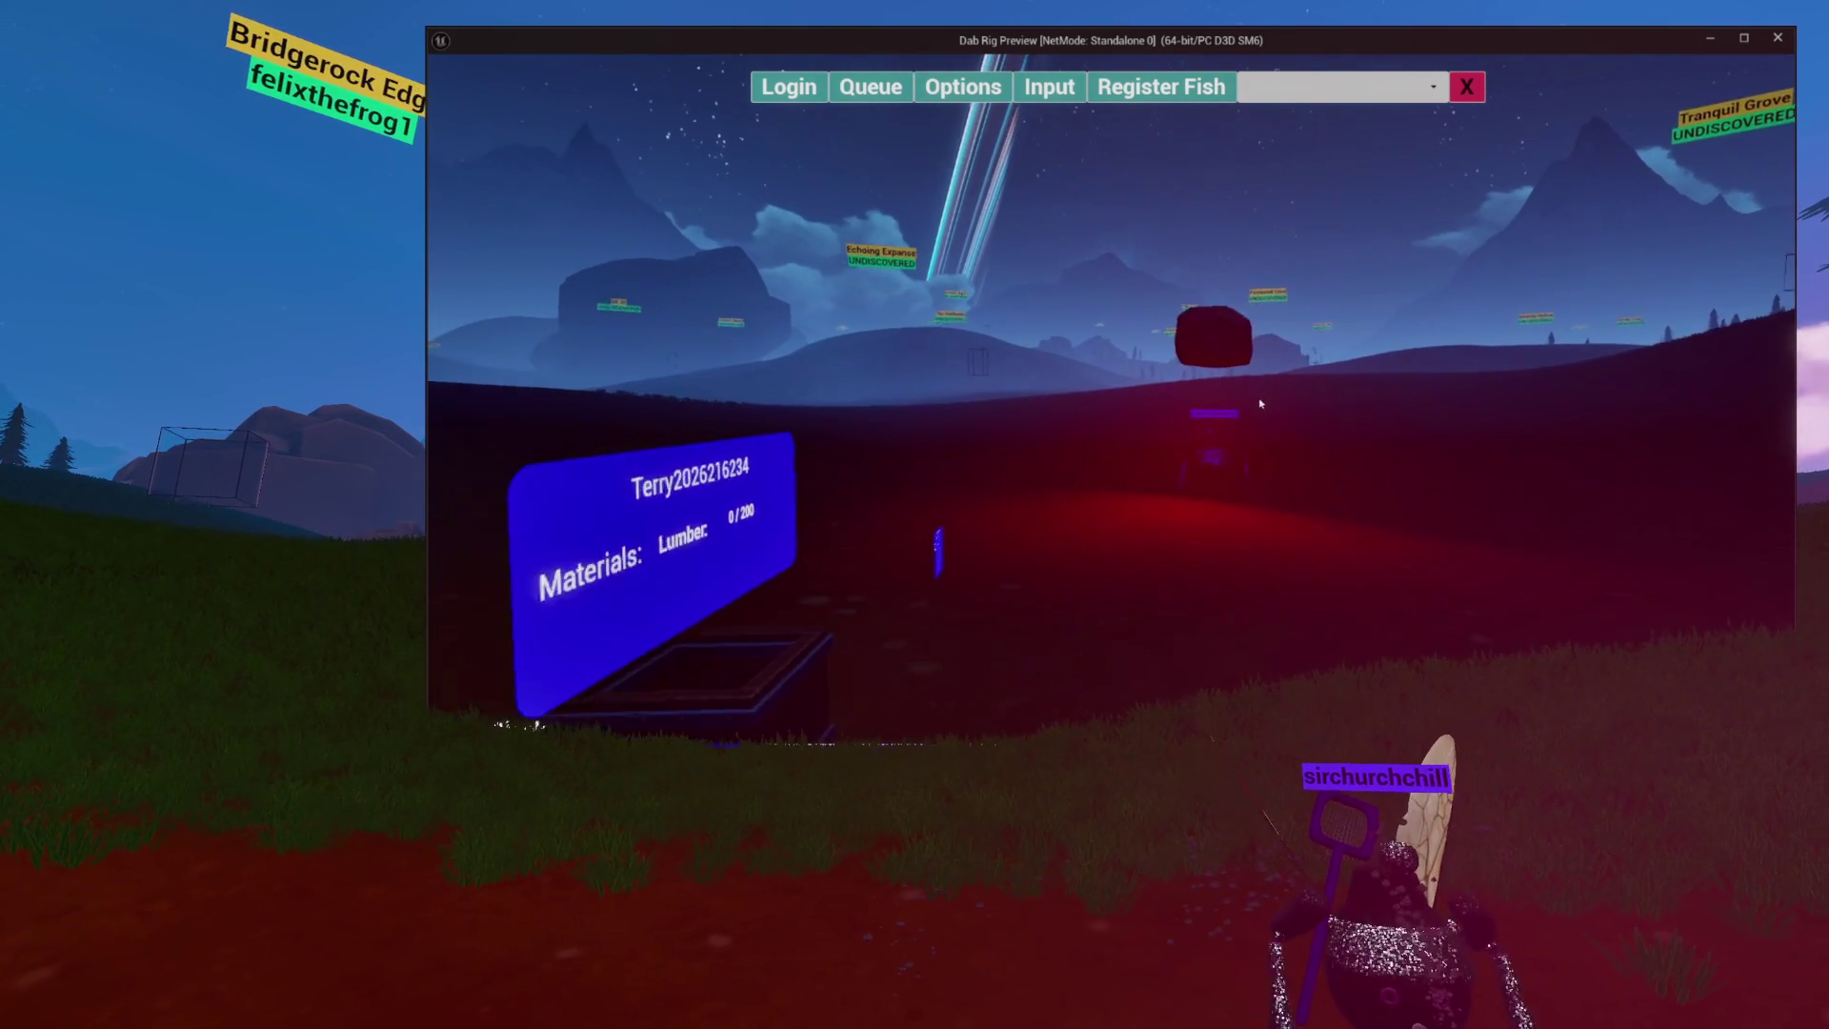
left_click(1458, 96)
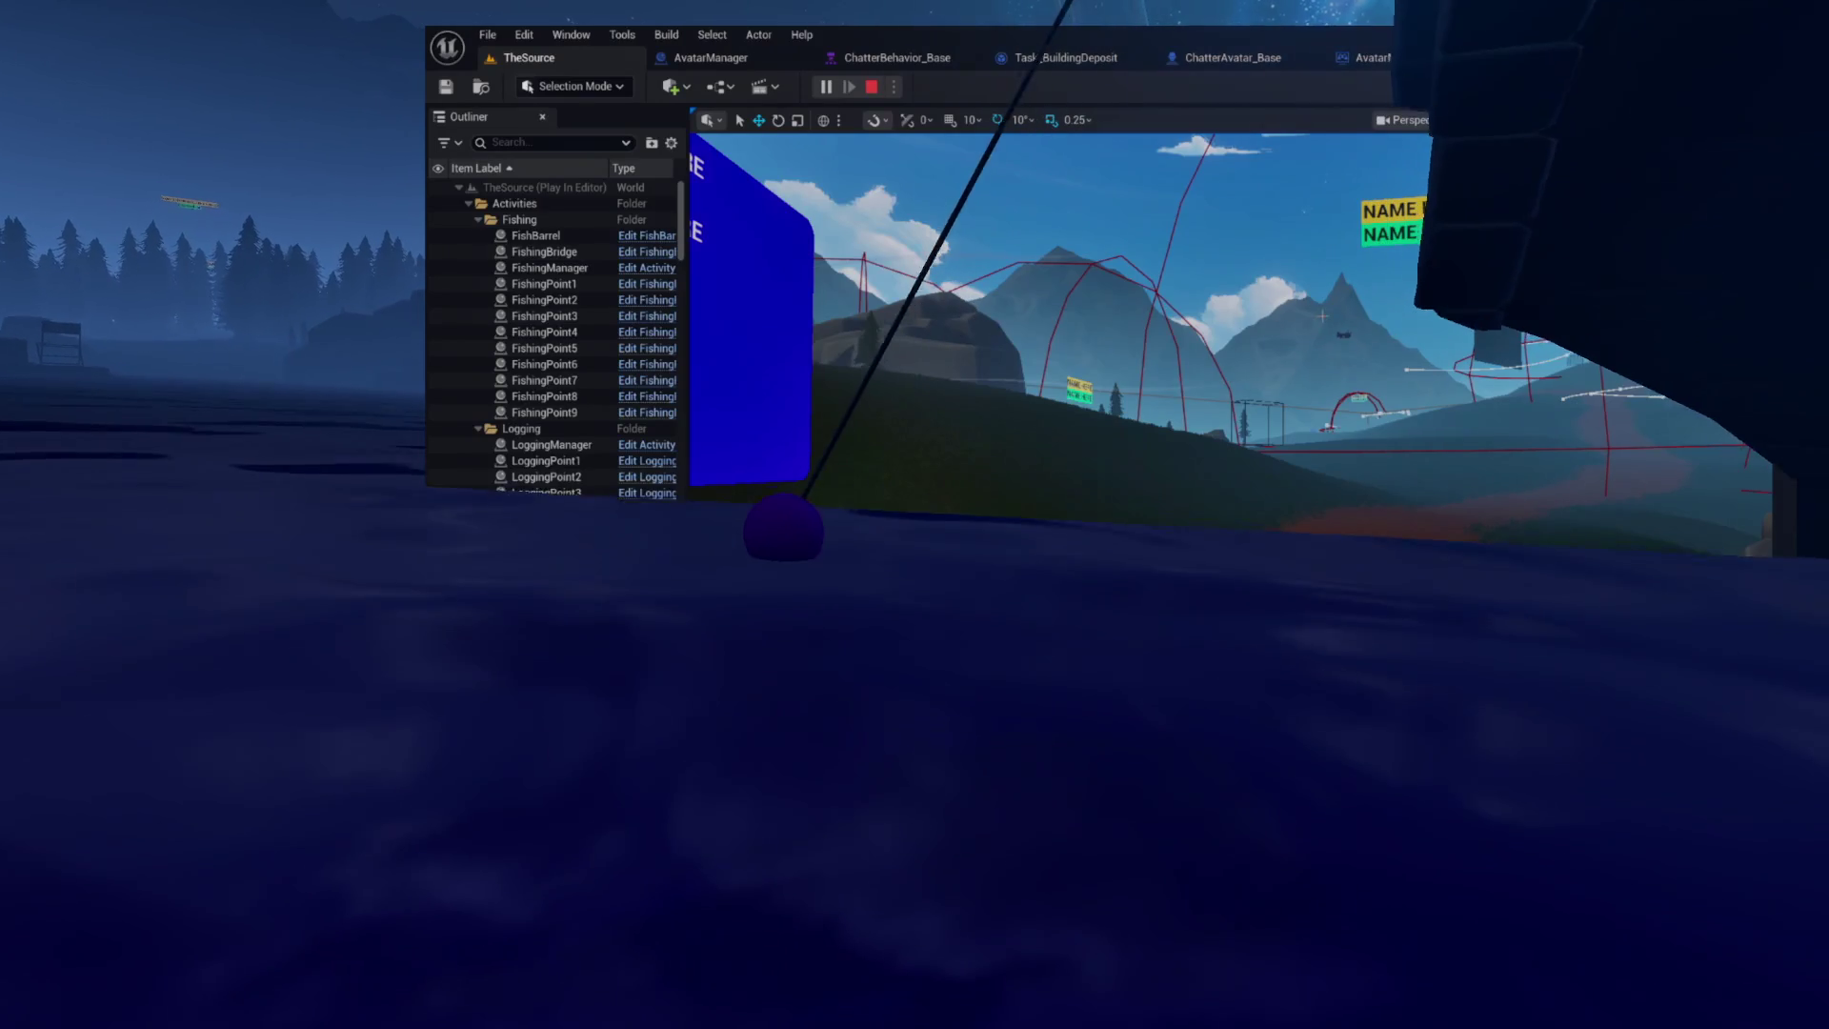
- Collapse the Activities folder in the Outliner and select TerrySummoner0
double_click(460, 190)
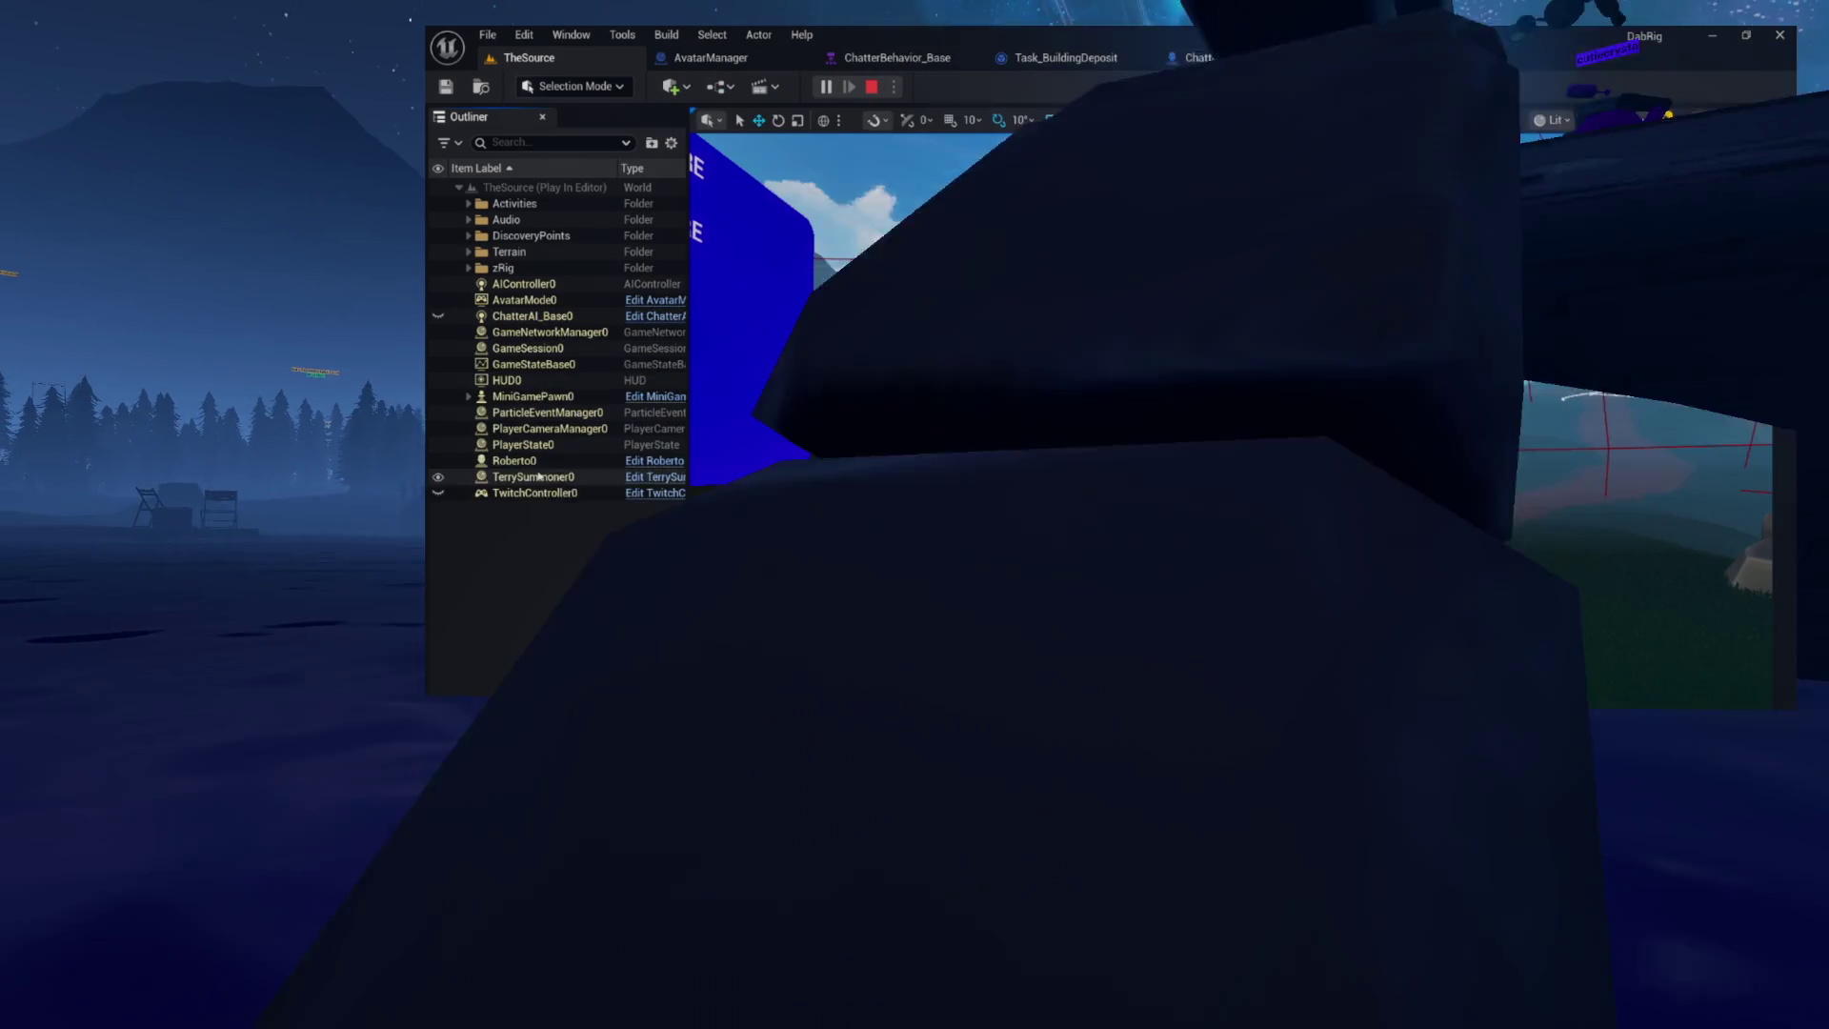
left_click(539, 477)
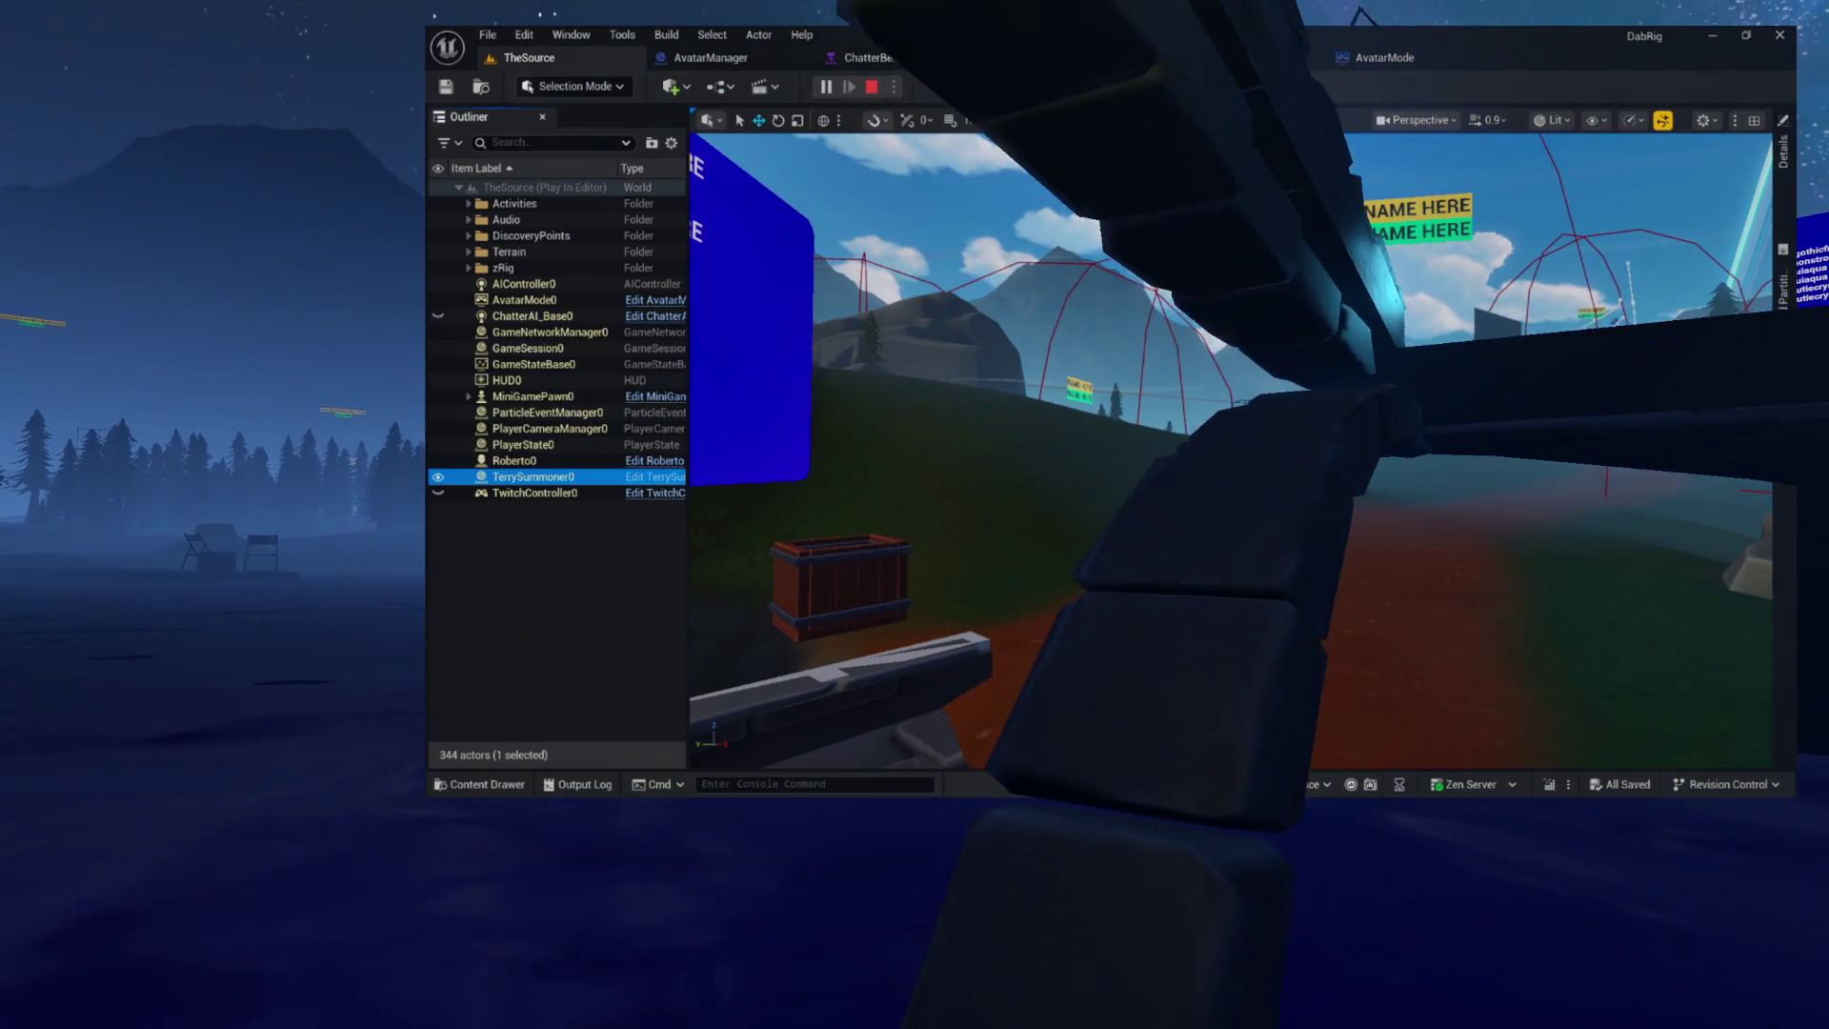
- Show TerrySummoner0's Details and expand Resources to see R_Lumber required at 200
left_click(1783, 152)
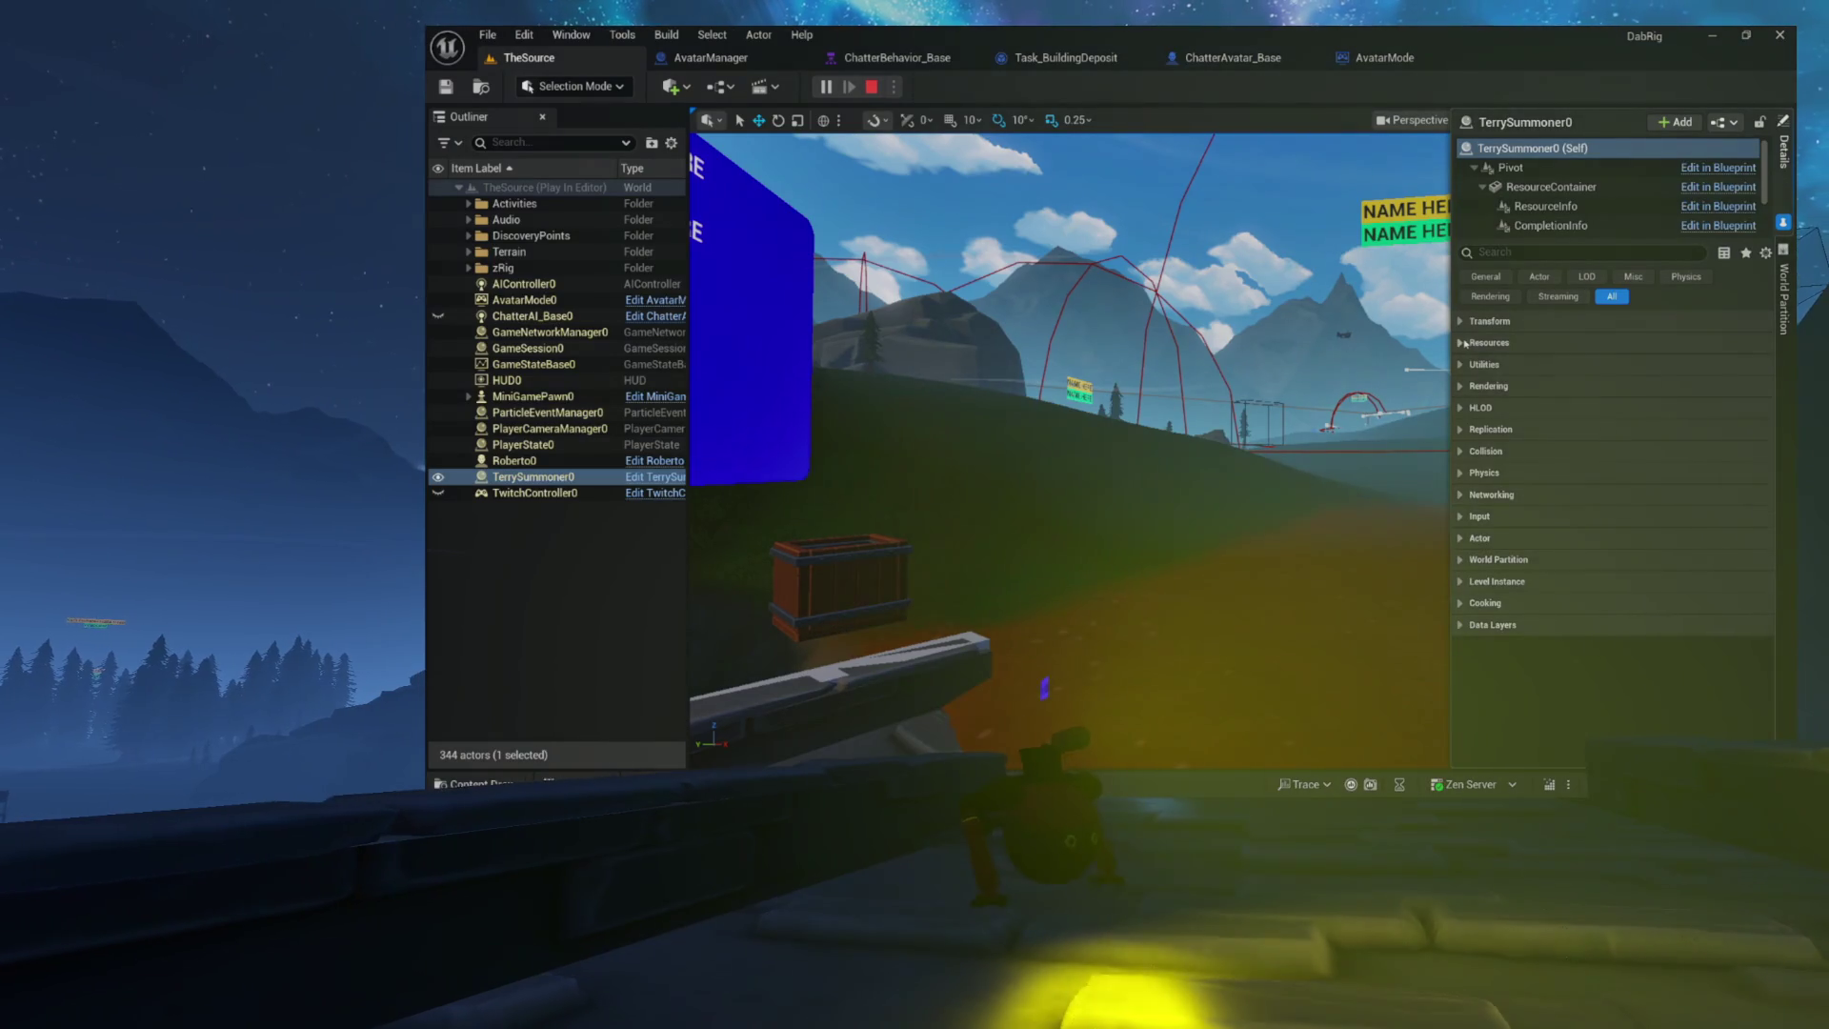
left_click(1464, 343)
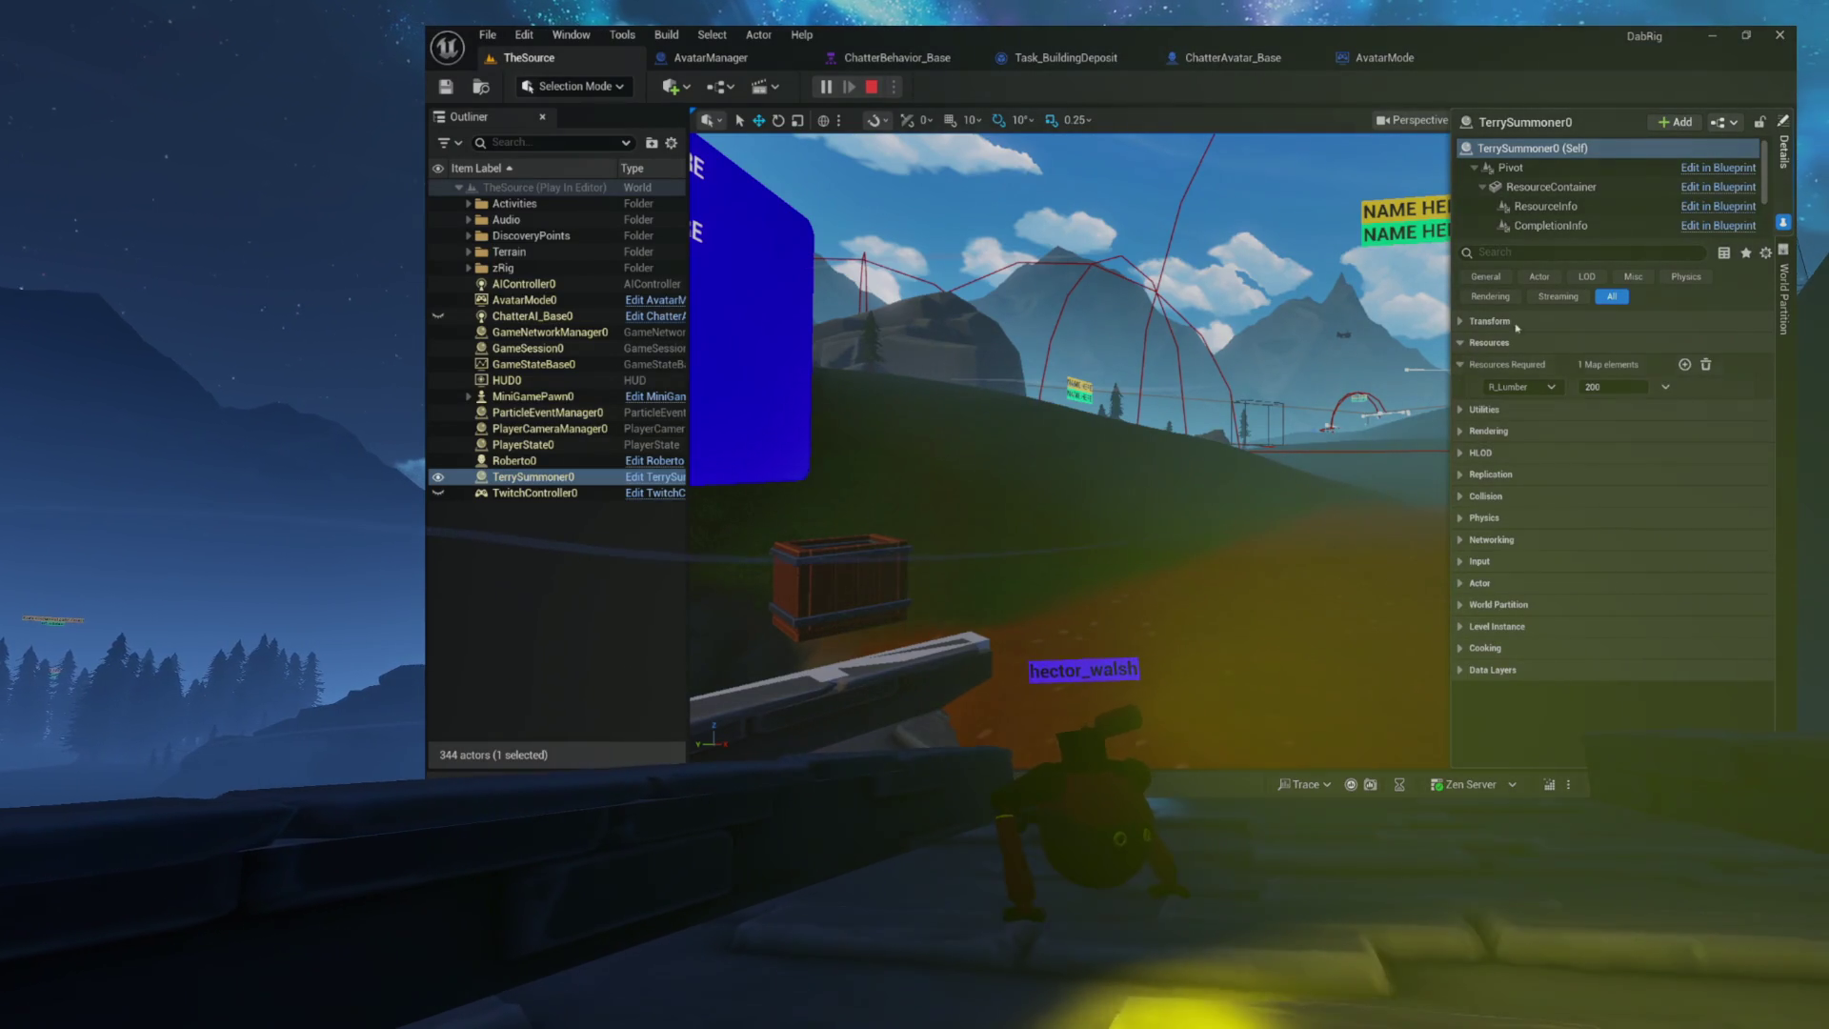